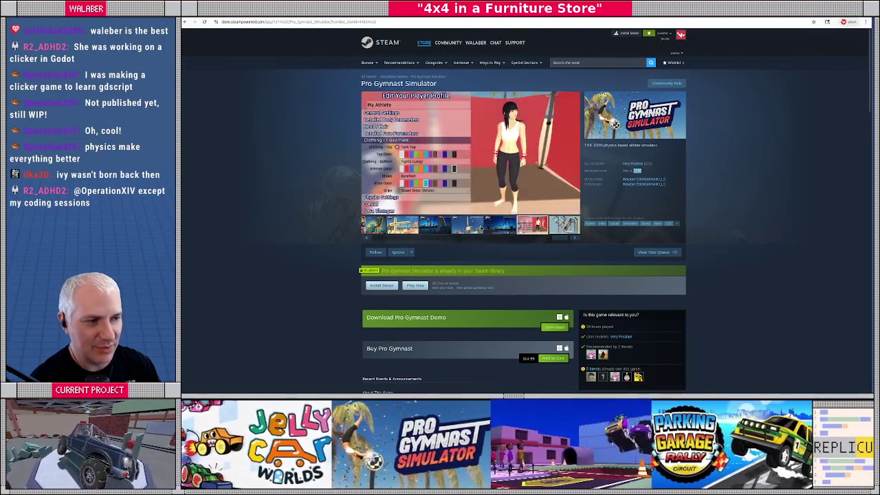
# Browse the Pro Gymnast Simulator media, then go back to Walaber's games and open JellyCar Worlds.
pyautogui.click(402, 224)
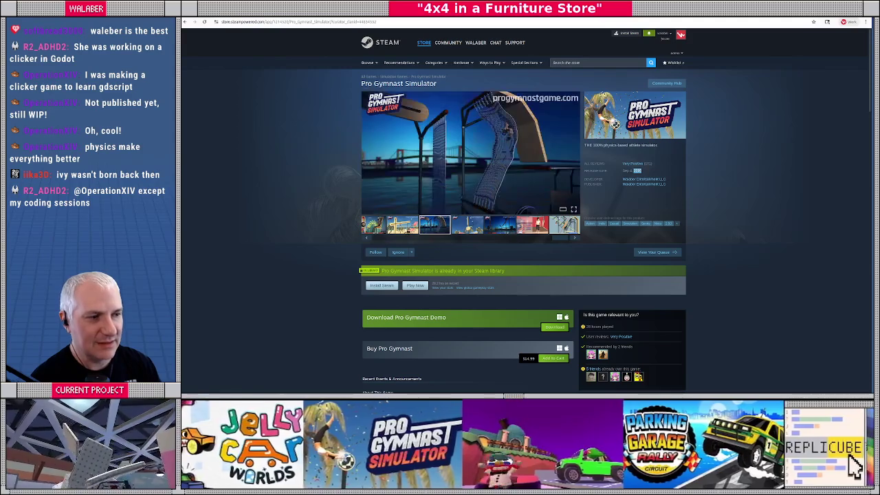
pyautogui.moveTo(555, 241); pyautogui.dragTo(393, 245)
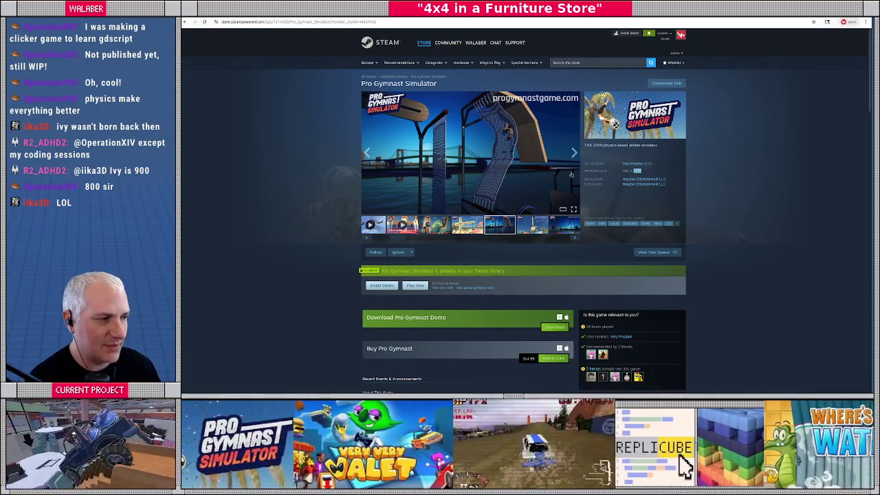
pyautogui.hotkey('alt', 'Left')
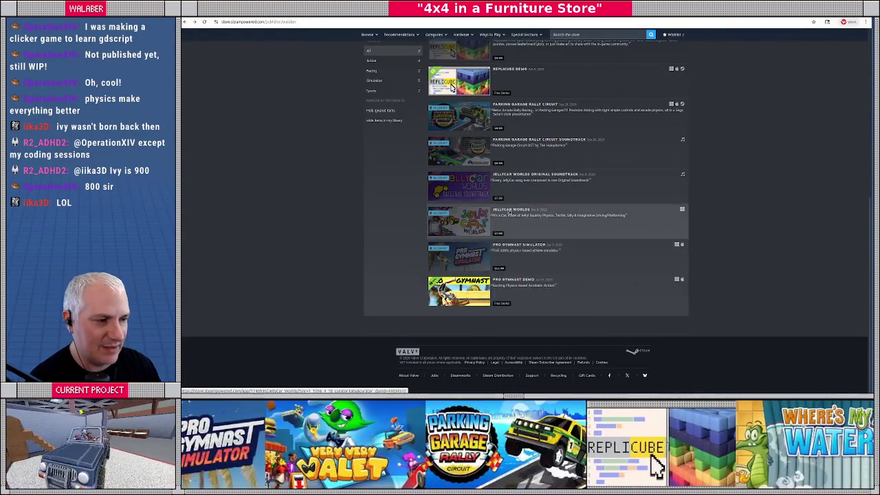
pyautogui.click(494, 208)
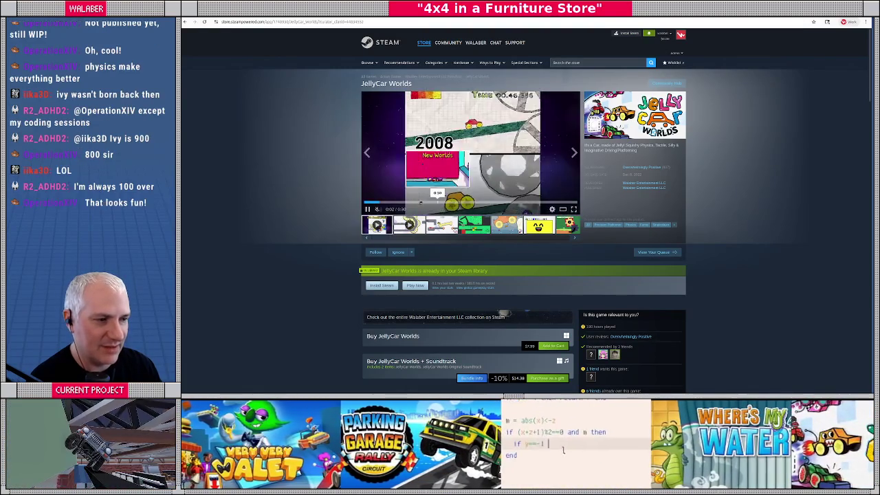
pyautogui.doubleClick(424, 149)
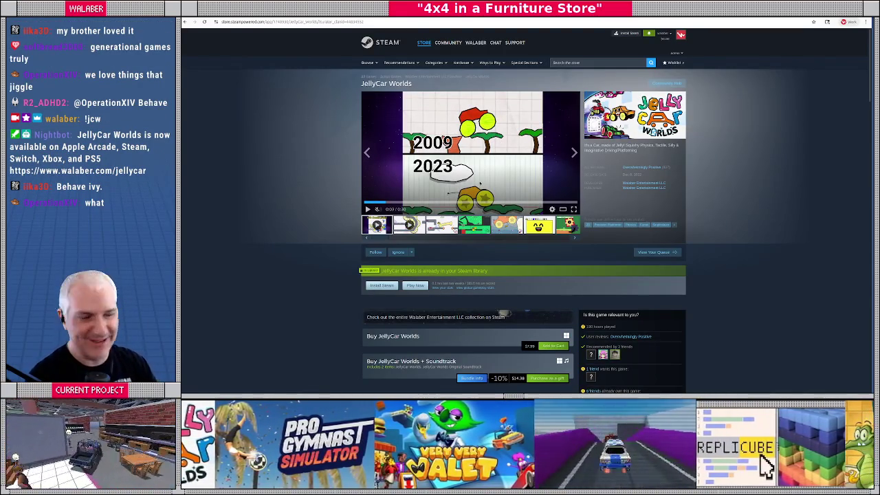
pyautogui.hotkey('alt', 'Left')
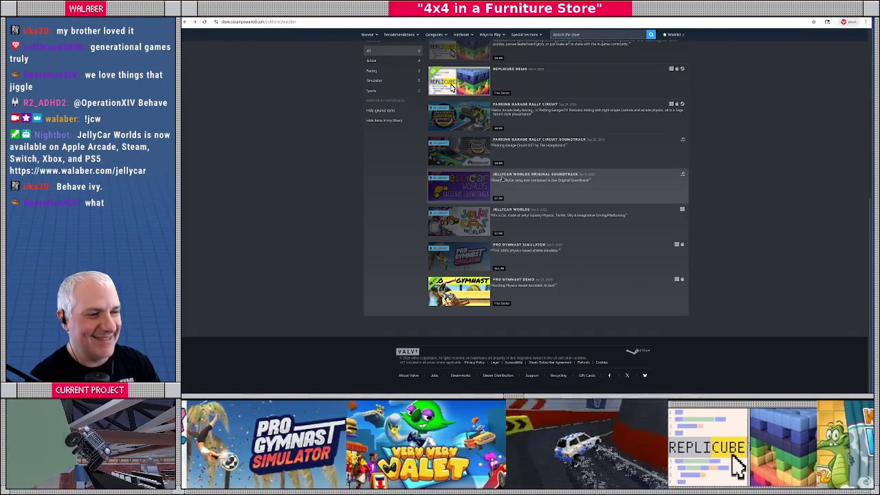
pyautogui.click(524, 105)
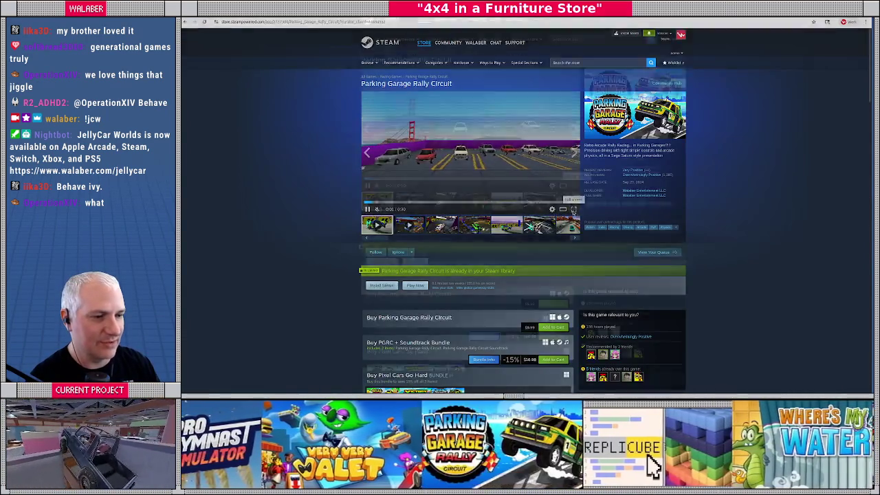
# Watch the Parking Garage Rally Circuit trailer full screen, then return to Walaber's game list.
pyautogui.click(573, 209)
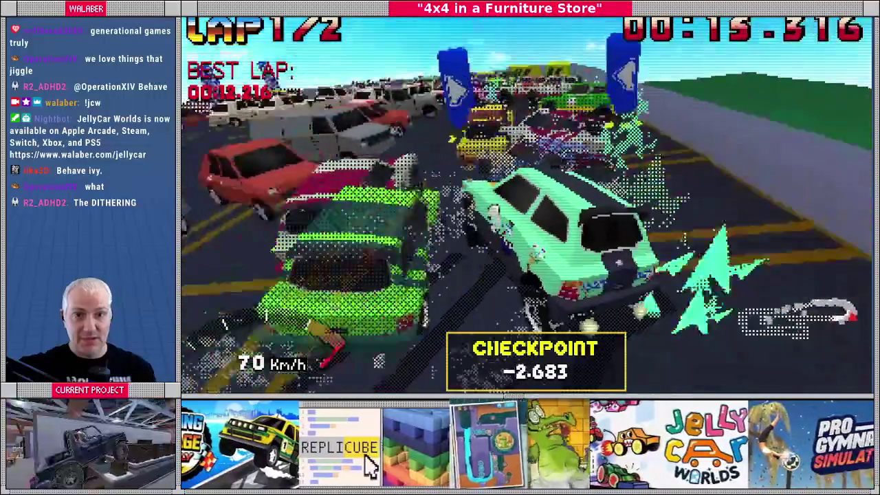
pyautogui.write("t's")
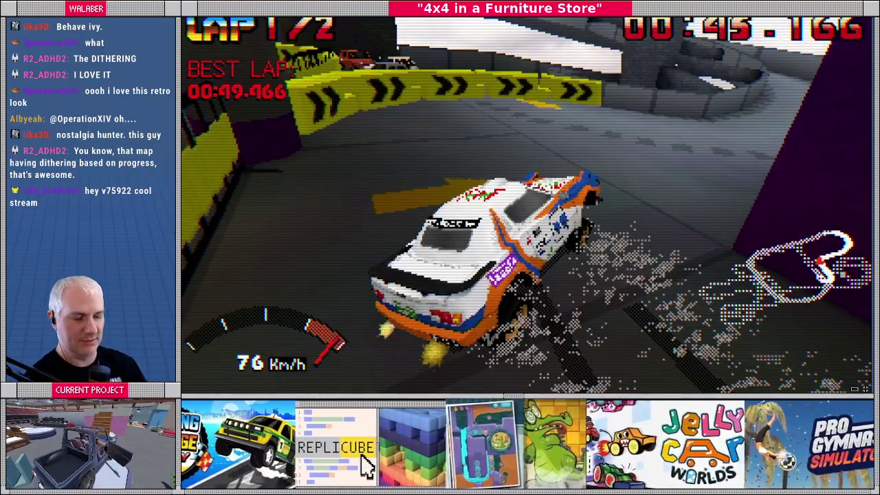
pyautogui.press('Escape')
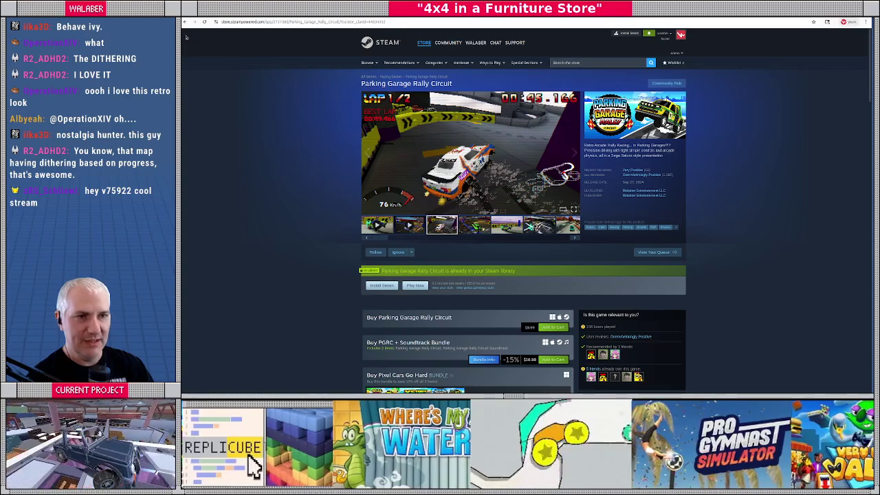
pyautogui.click(184, 22)
# Open the Replicube store page and watch its trailer full screen.
pyautogui.scroll(2, 443, 145)
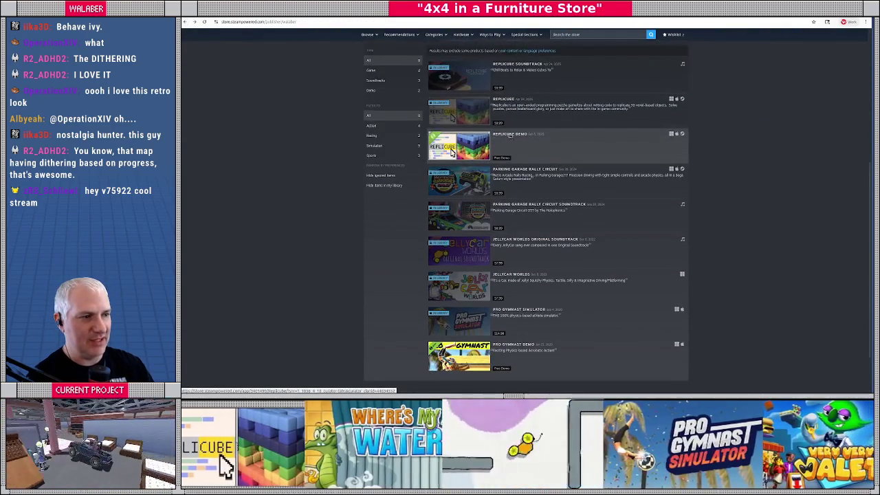
pyautogui.click(496, 108)
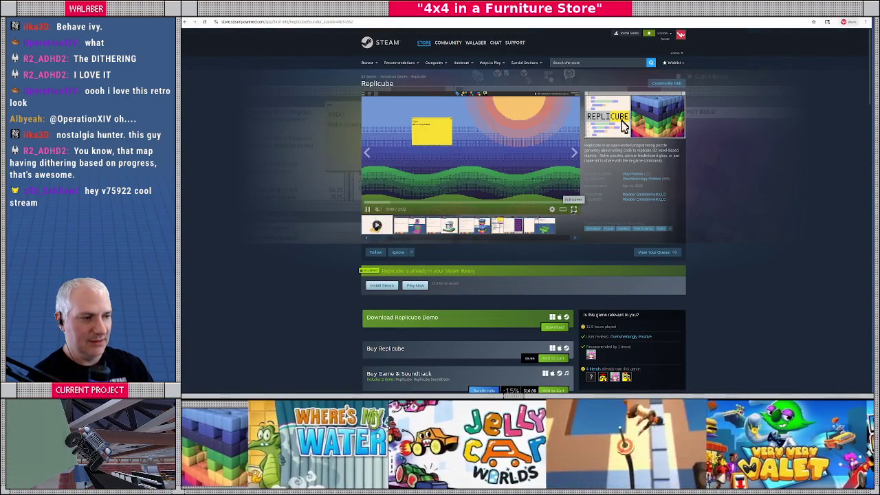
pyautogui.click(573, 210)
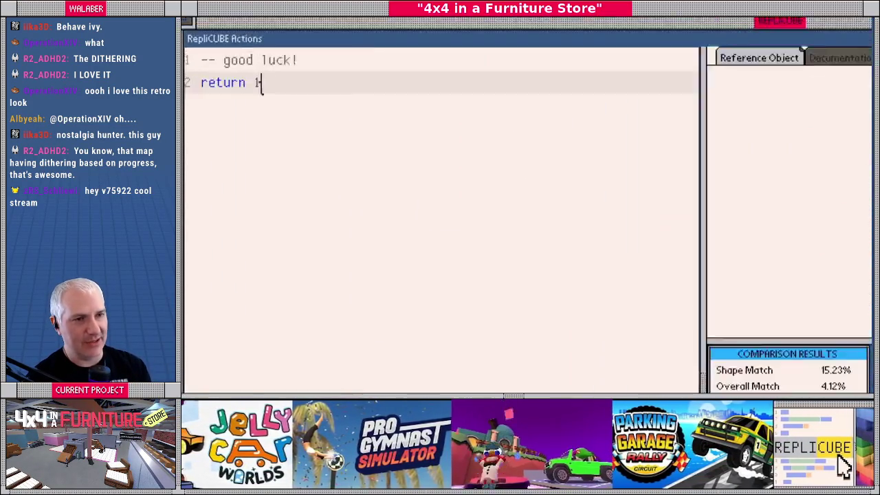
# Type code lines 'if y==-4 then return', '()%2==0 then return 1' and 'return m'.
pyautogui.write('if ')
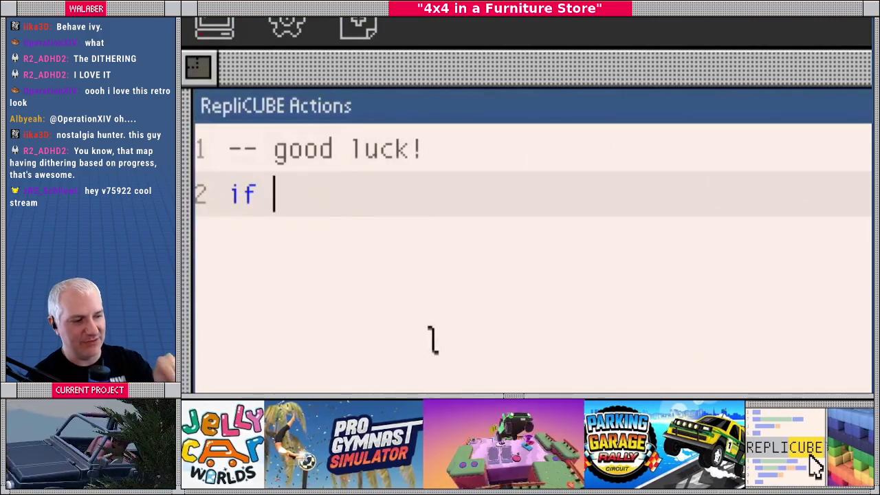
pyautogui.write('y==-4 then return')
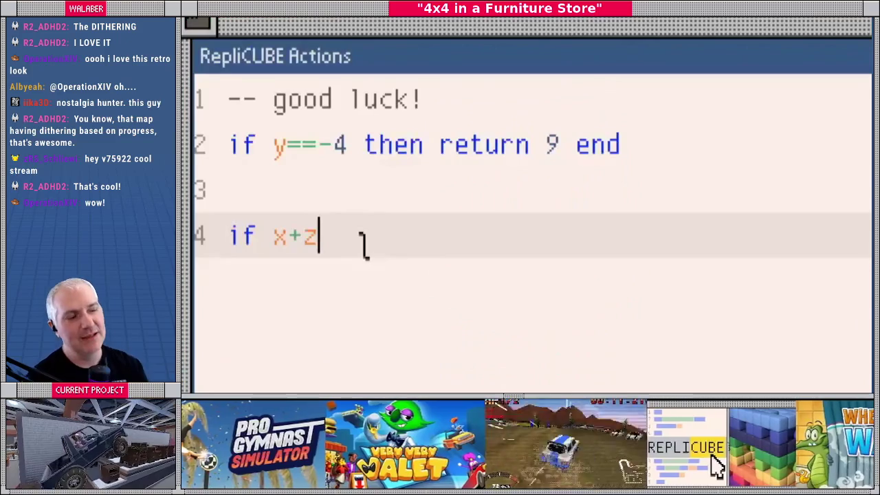
pyautogui.press('Left')
pyautogui.press('Left')
pyautogui.press('Left')
pyautogui.write('(')
pyautogui.press('Right')
pyautogui.press('Right')
pyautogui.press('Right')
pyautogui.write(')%2=')
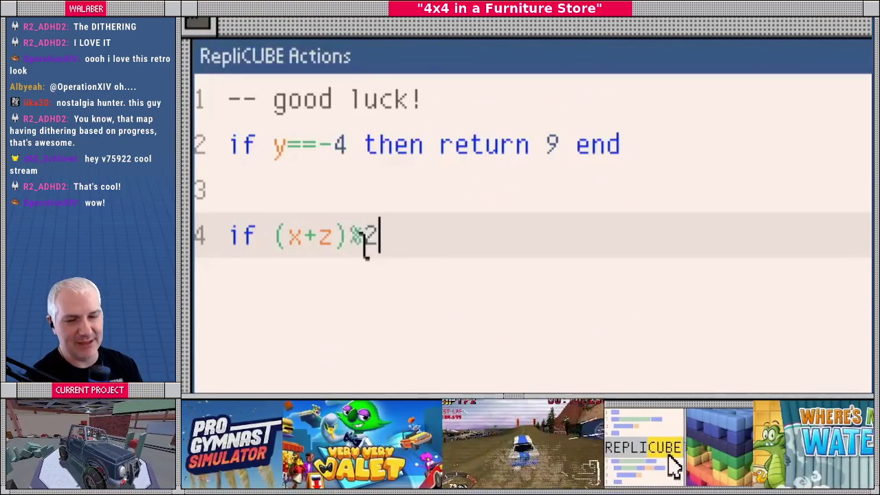
pyautogui.write('=0 then return 1')
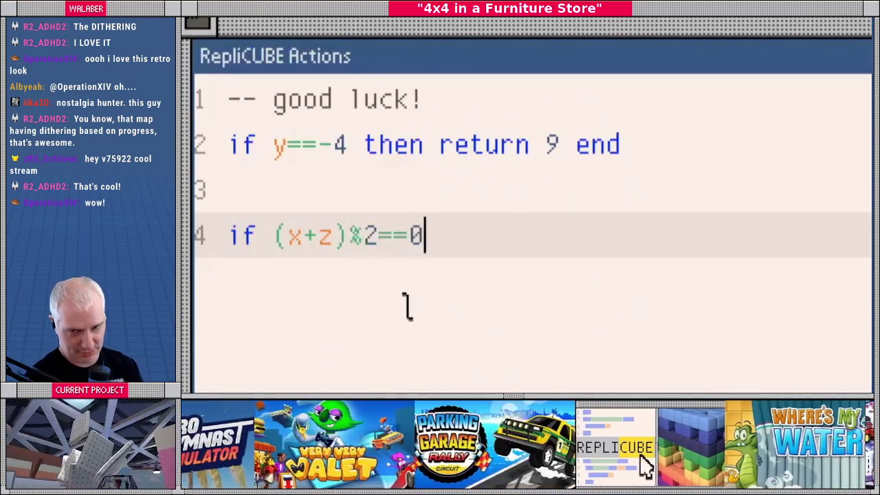
pyautogui.press('Escape')
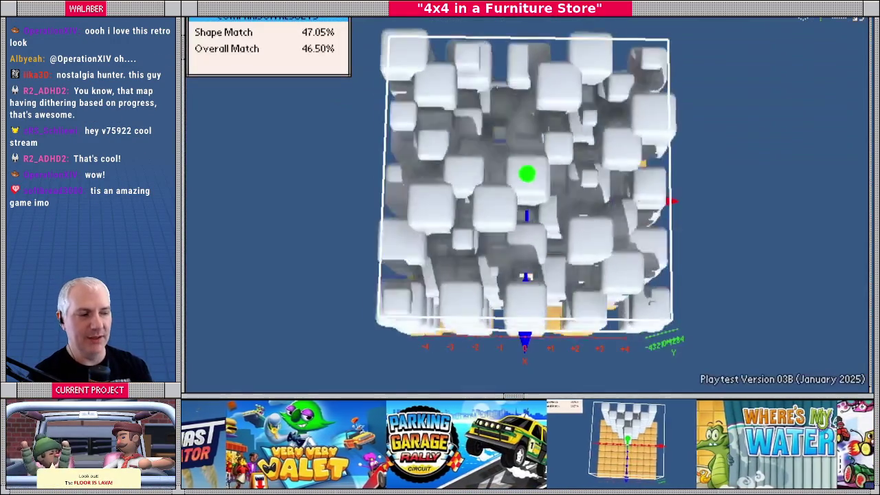
pyautogui.press('Escape')
pyautogui.press('Return')
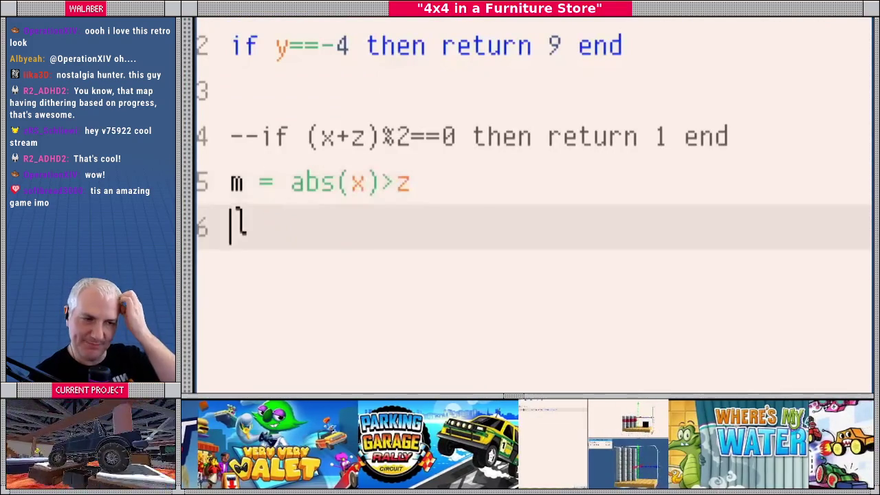
pyautogui.write('return m')
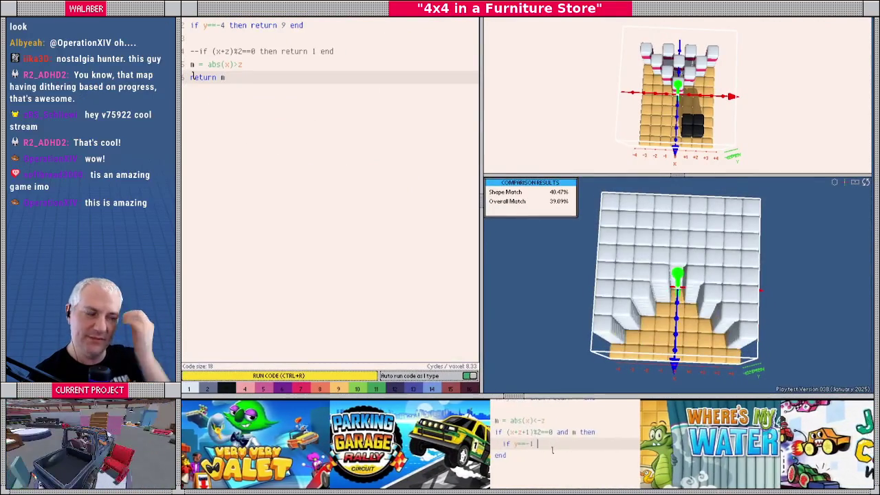
pyautogui.press('Up')
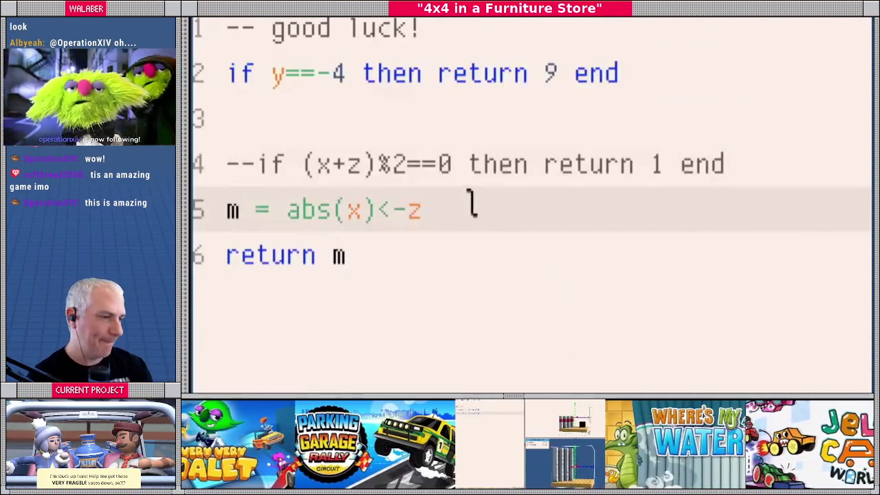
# Move a line up, add 'and m' and a 'y==-1 then return 7' condition, then view a screenshot full screen.
pyautogui.tripleClick(458, 209)
pyautogui.hotkey('ctrl', 'x')
pyautogui.press('Up')
pyautogui.press('Up')
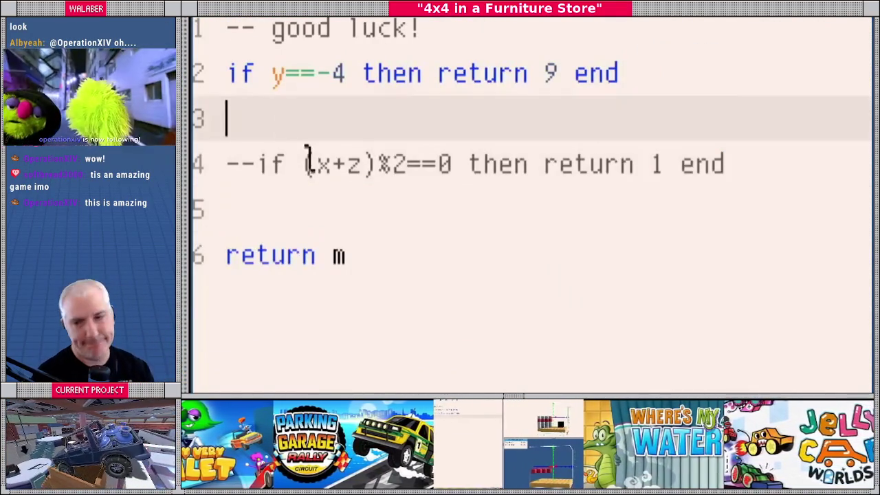
pyautogui.press('Return')
pyautogui.hotkey('ctrl', 'v')
pyautogui.press('Down')
pyautogui.press('Home')
pyautogui.press('Right')
pyautogui.press('Right')
pyautogui.press('BackSpace')
pyautogui.press('BackSpace')
pyautogui.hotkey('ctrl', 'Right')
pyautogui.hotkey('ctrl', 'Right')
pyautogui.hotkey('ctrl', 'Right')
pyautogui.write('and m')
pyautogui.hotkey('ctrl', 'r')
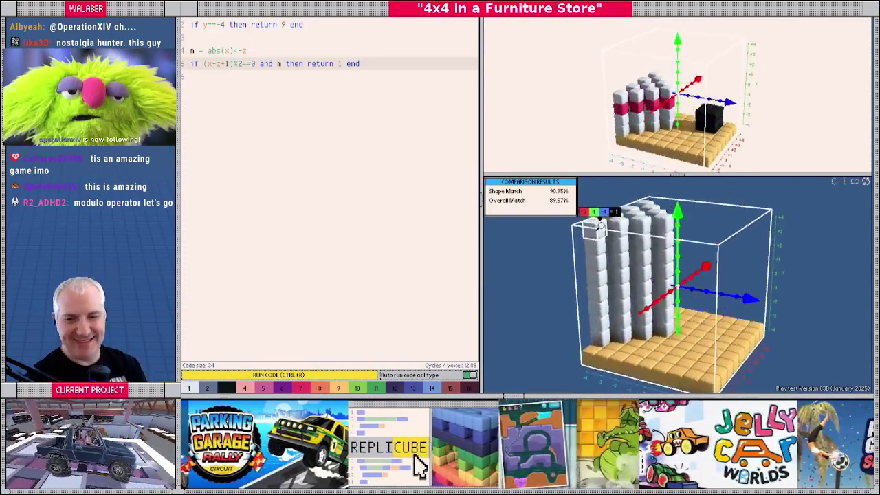
pyautogui.hotkey('ctrl', 'Right')
pyautogui.hotkey('shift', 'End')
pyautogui.press('Return')
pyautogui.write('f y==')
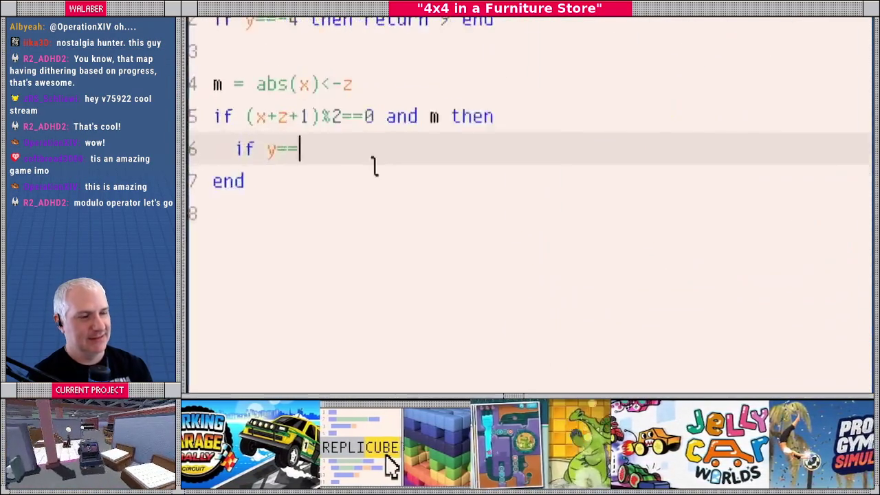
pyautogui.write('-1 then return 7')
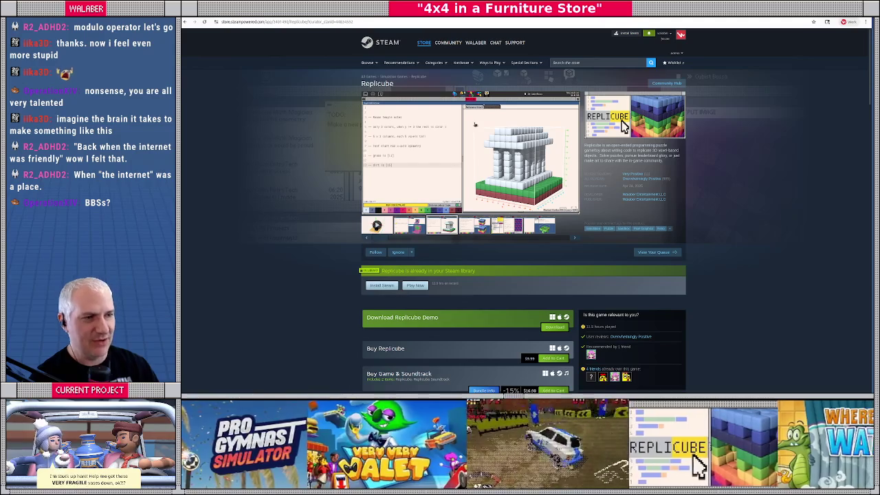
pyautogui.click(572, 207)
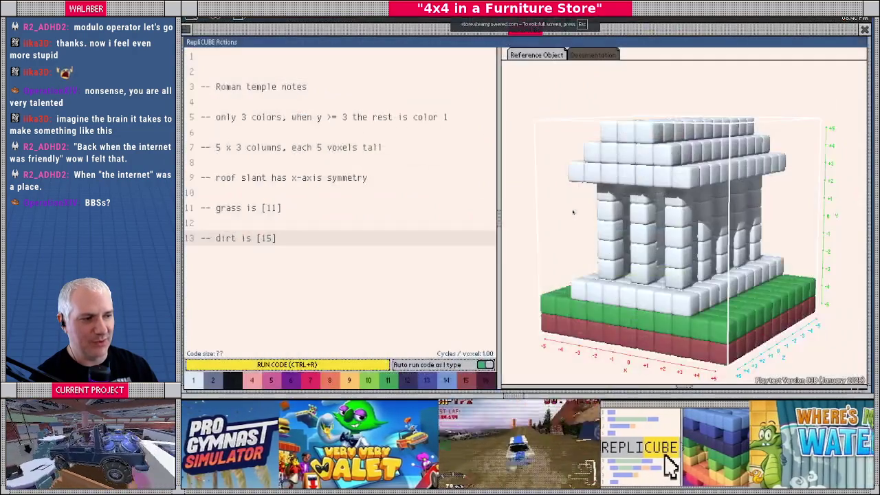
# Step through Replicube's screenshots to the RepliPAINT code-and-pattern one and leave full screen.
pyautogui.click(636, 216)
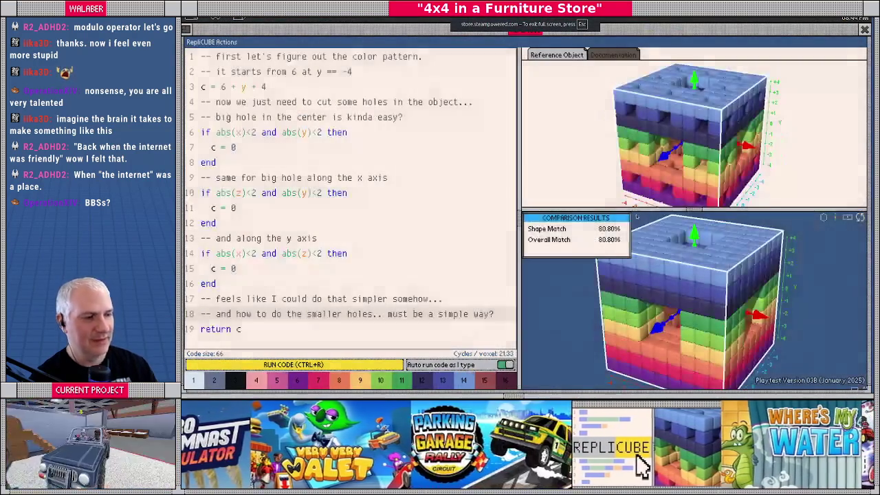
pyautogui.click(636, 216)
pyautogui.press('Left')
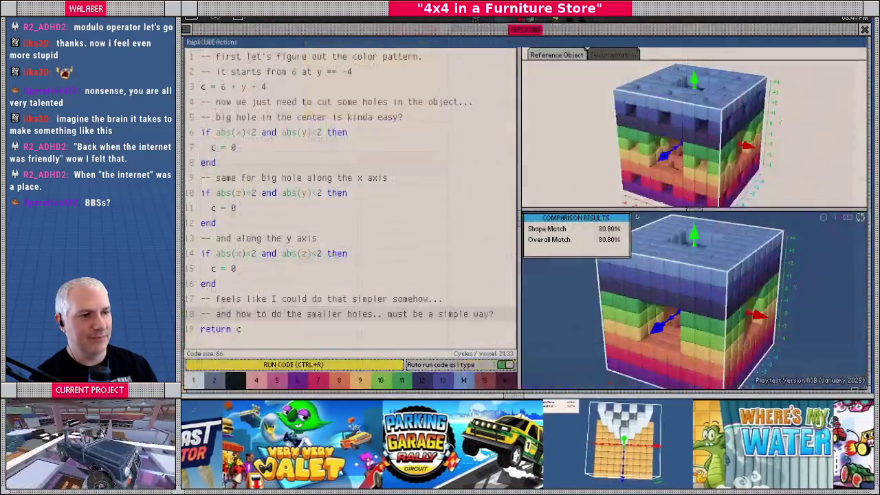
pyautogui.press('Right')
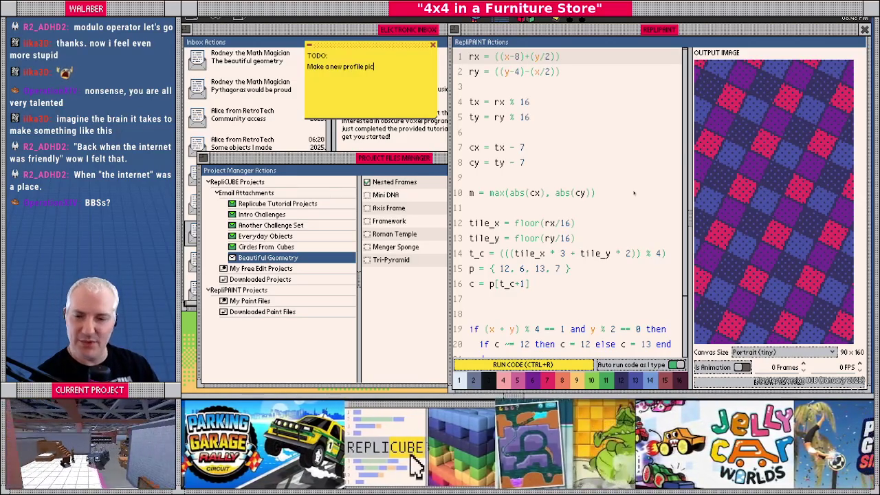
pyautogui.hotkey('alt', 'Tab')
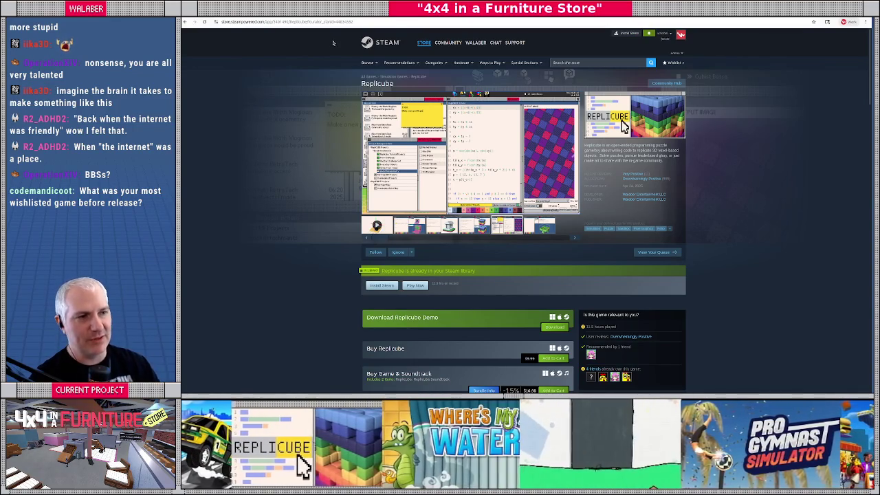
# Dismiss the address bar suggestions and go back to the Walaber publisher page.
pyautogui.hotkey('ctrl', 'l')
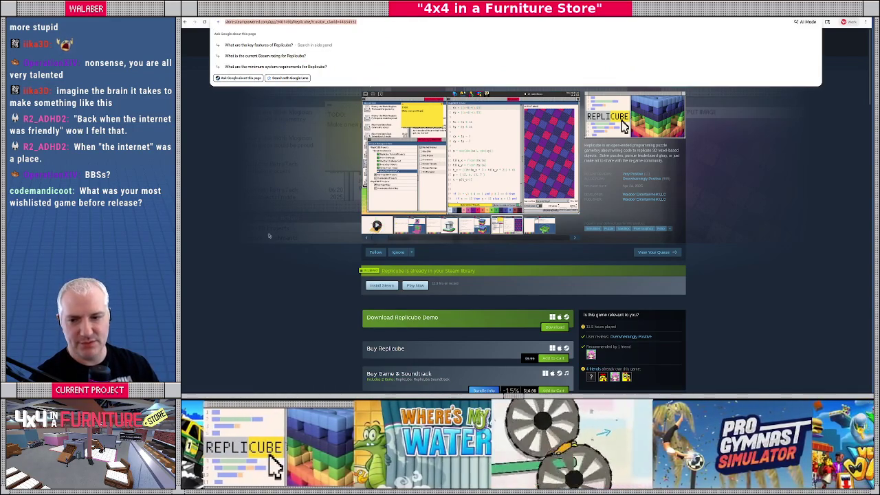
pyautogui.click(269, 238)
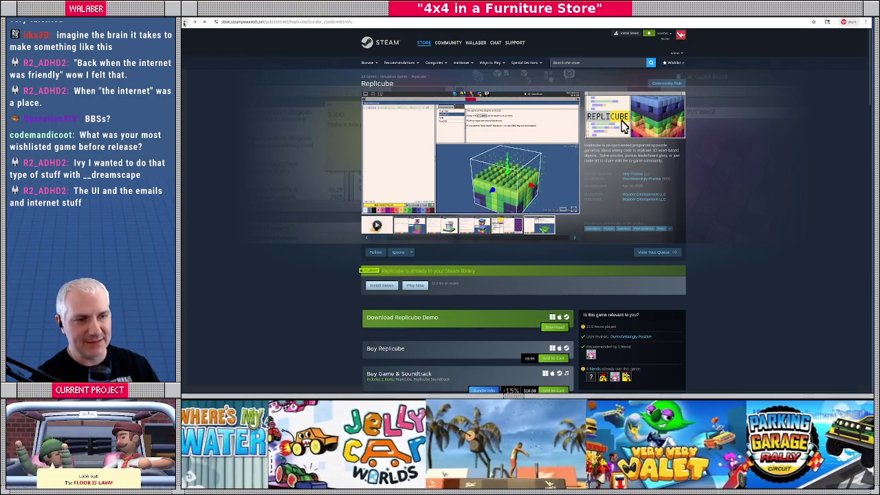
pyautogui.click(184, 22)
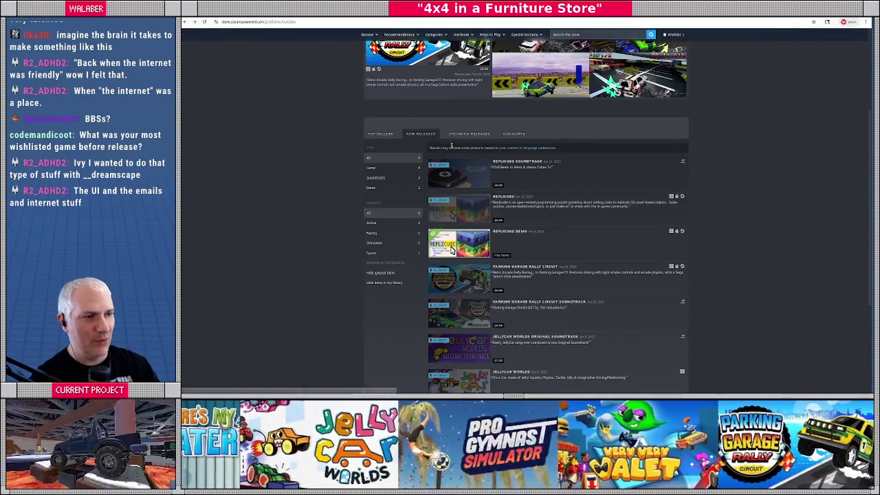
# From Upcoming Releases, open 4x4 in a Furniture Store and play its trailer full screen.
pyautogui.click(469, 133)
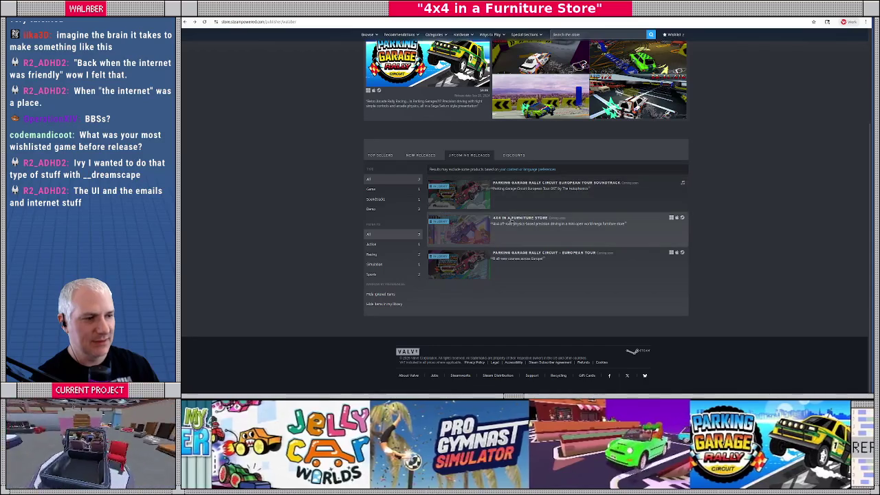
pyautogui.click(510, 219)
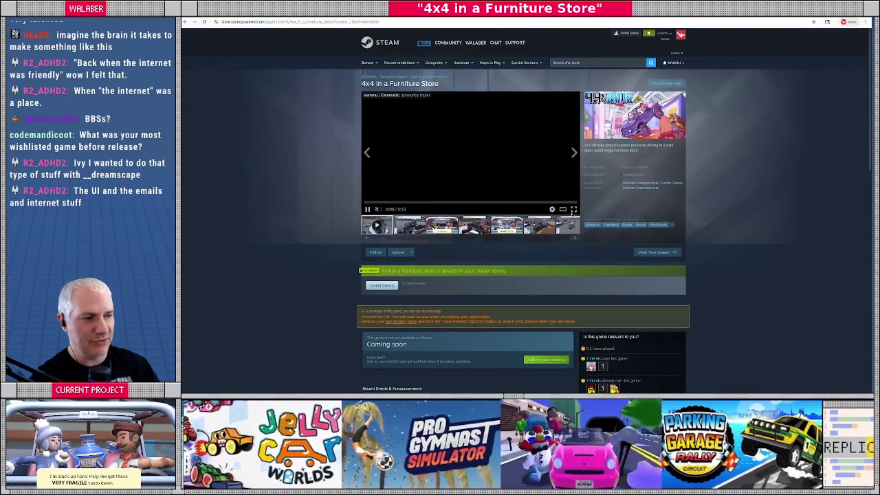
pyautogui.click(574, 208)
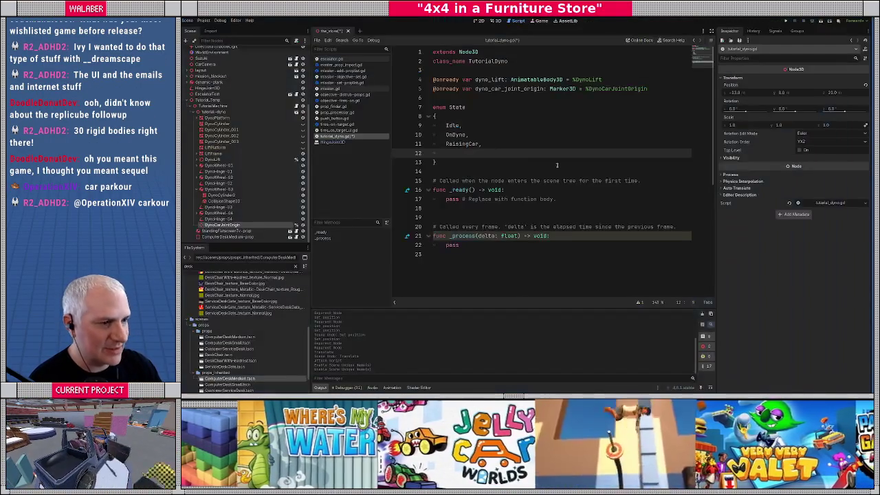
# Switch to the 3D view and fly through the store past the KAGU sign, escalator and lava floor.
pyautogui.click(495, 22)
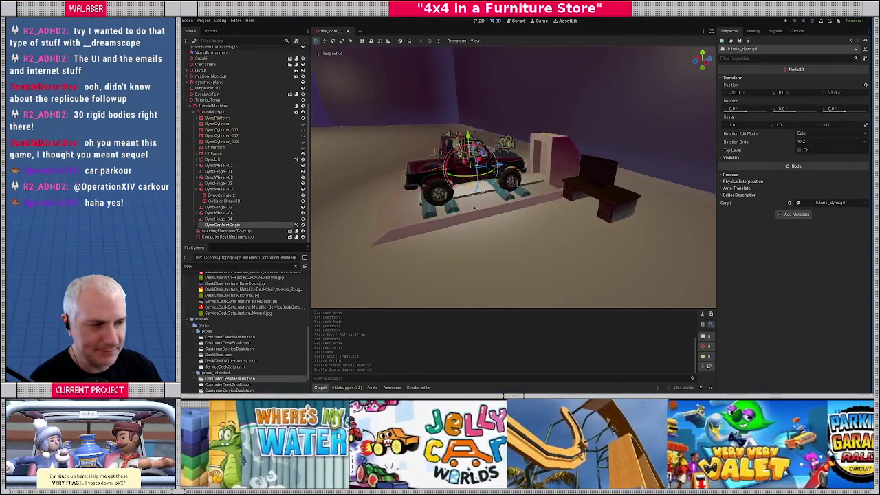
pyautogui.press('w')
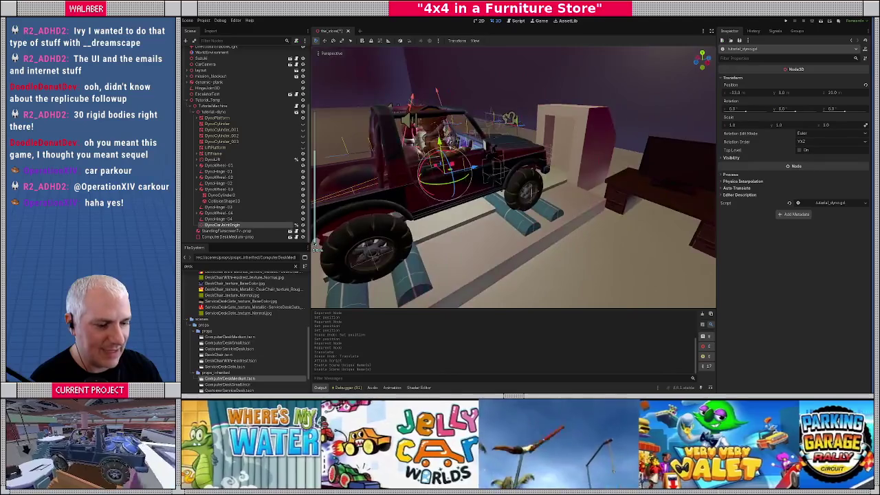
pyautogui.scroll(5, 513, 177)
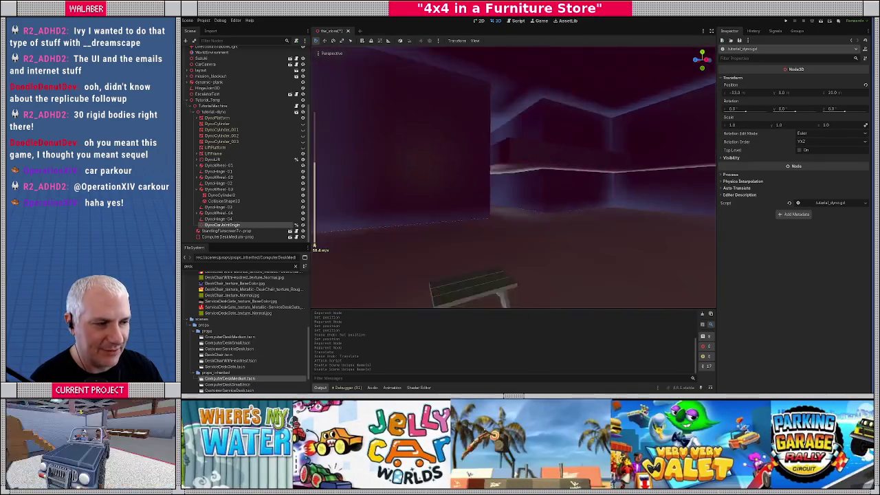
pyautogui.press('e')
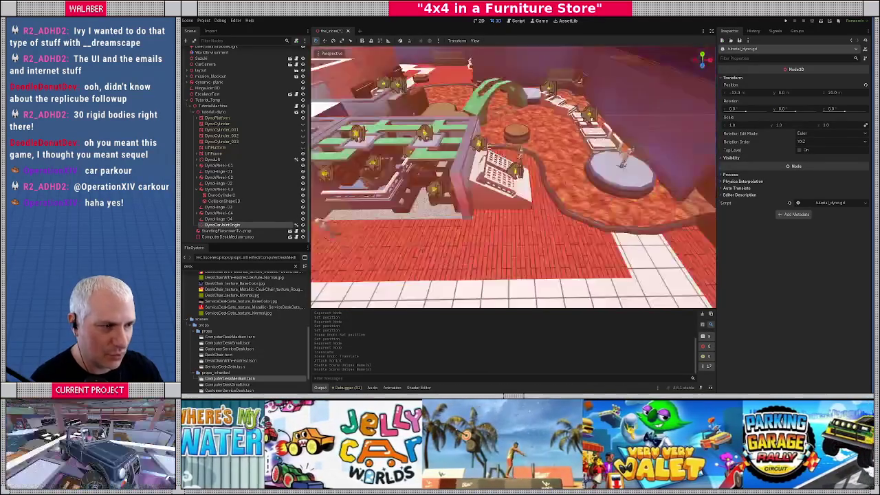
pyautogui.press('q')
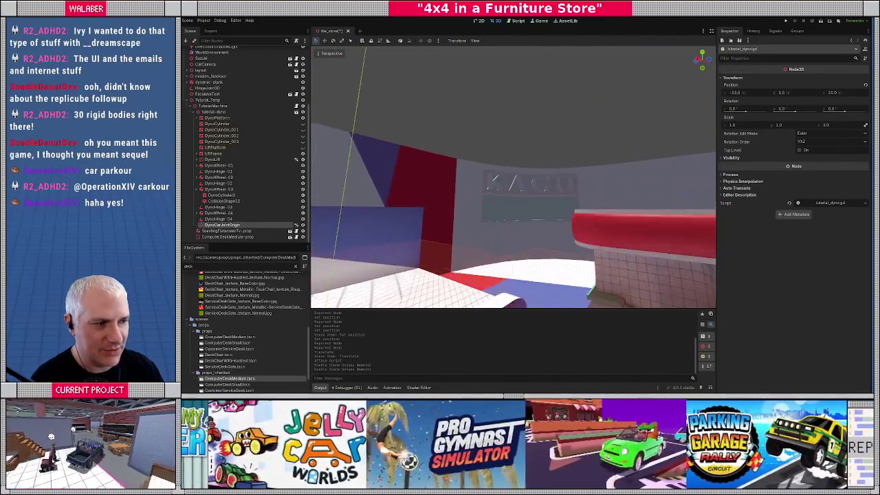
pyautogui.press('w')
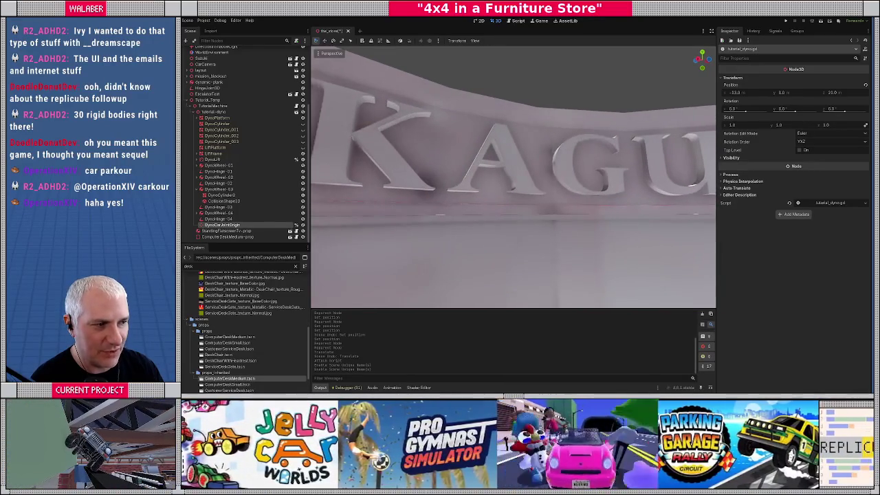
pyautogui.press('f')
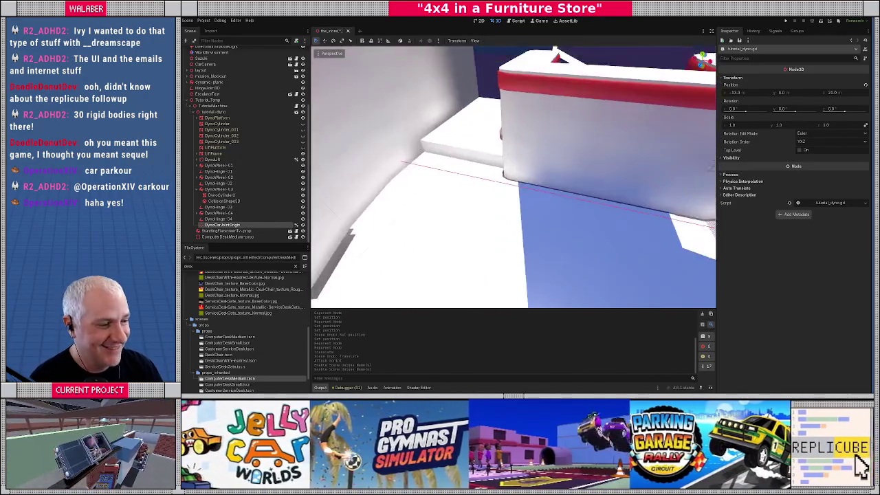
pyautogui.press('s')
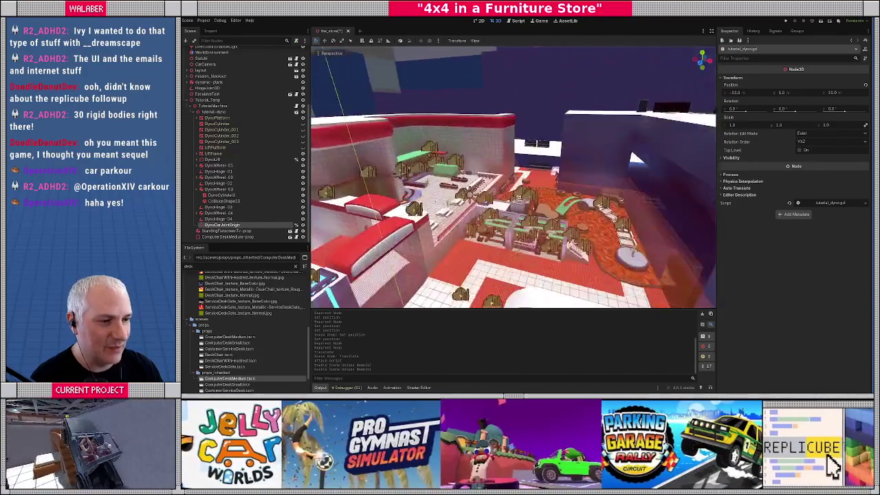
pyautogui.press('w')
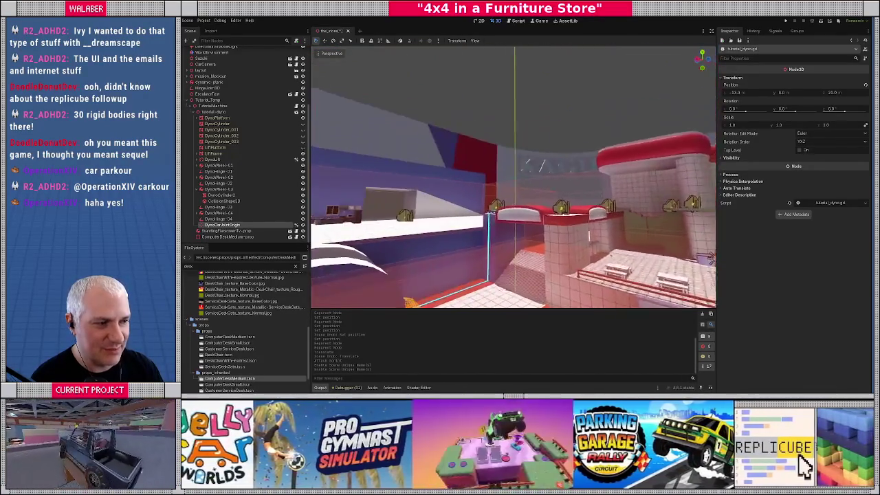
pyautogui.press('w')
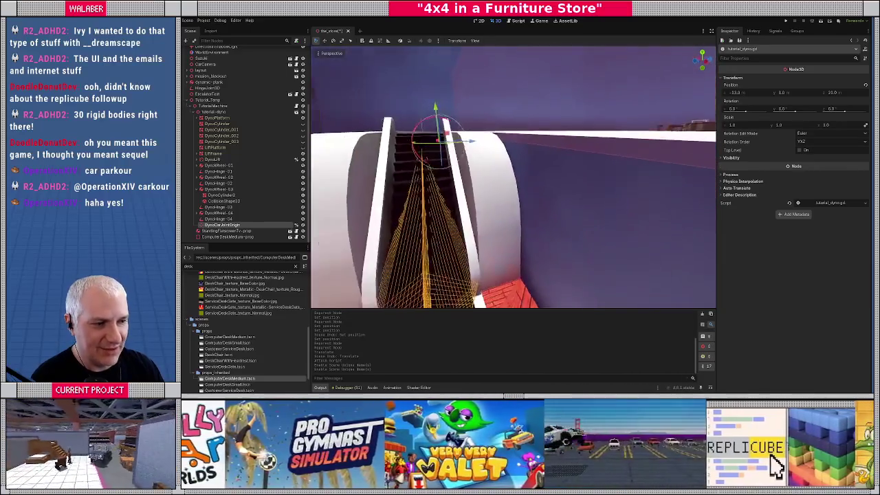
pyautogui.press('s')
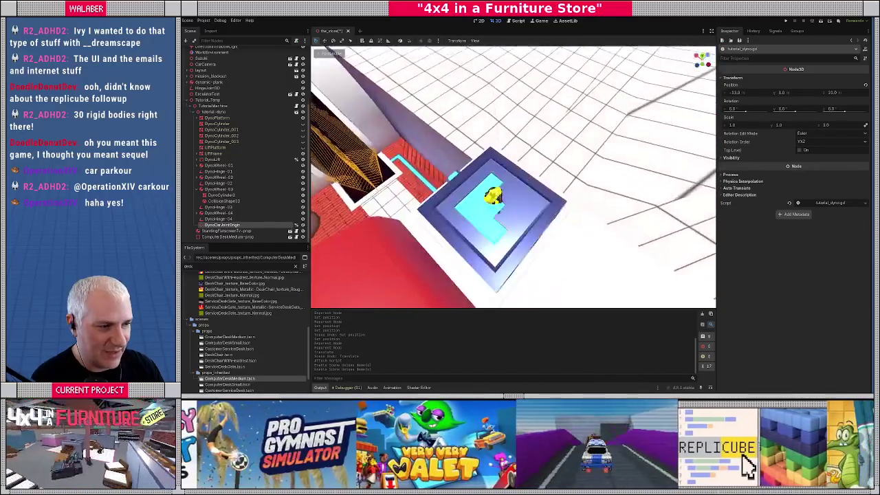
pyautogui.press('a')
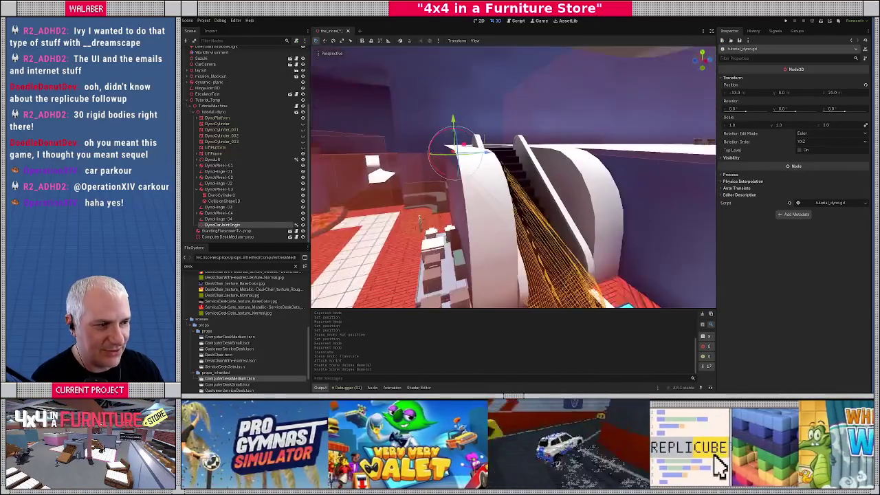
pyautogui.press('s')
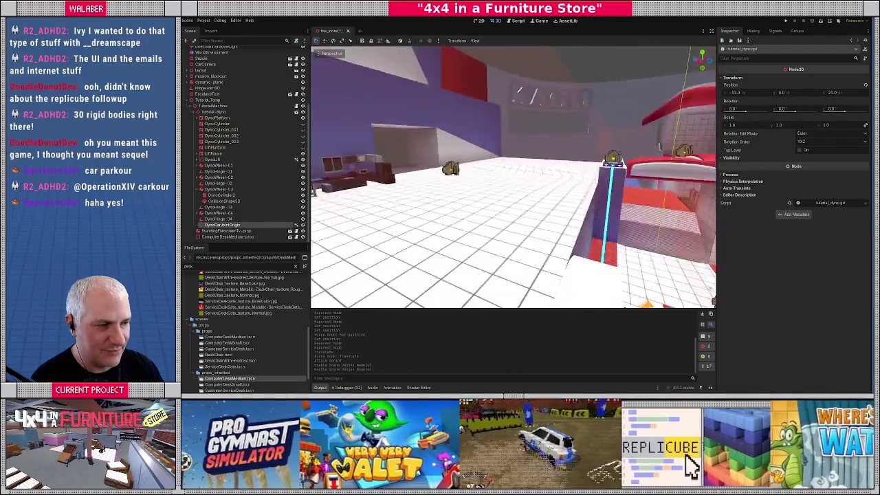
pyautogui.press('w')
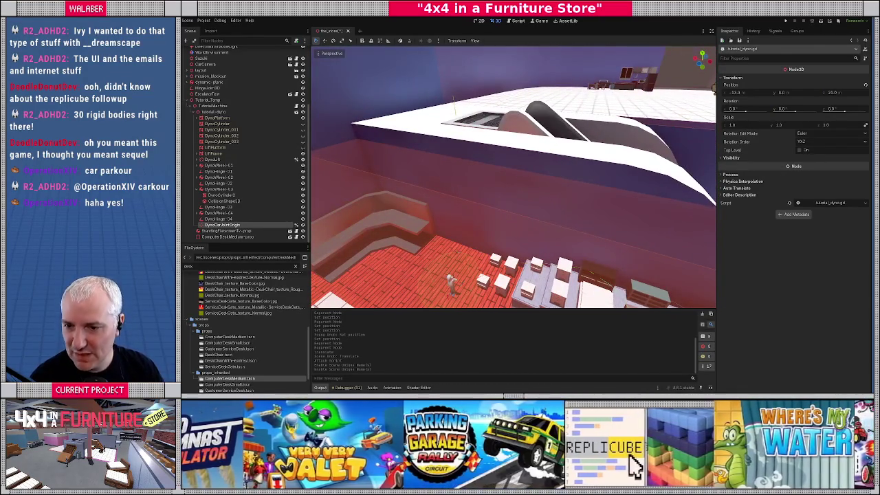
pyautogui.press('w')
pyautogui.press('s')
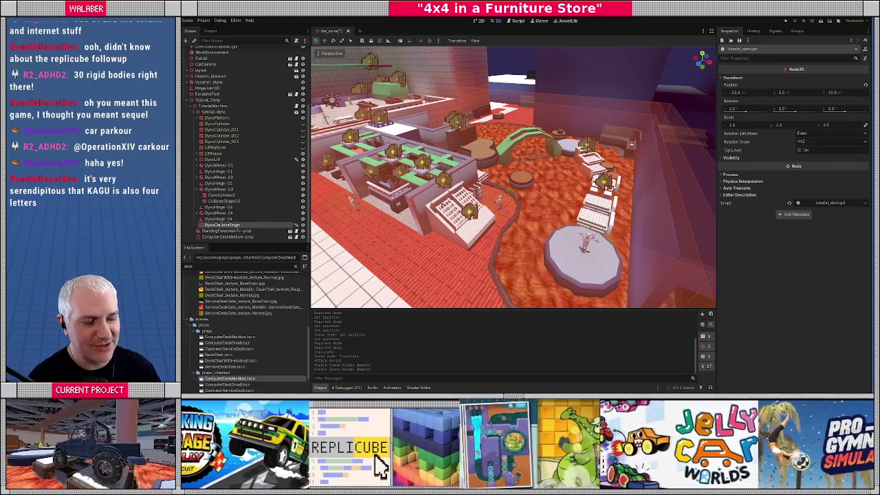
# Fly around the desk area and lava ramp, then frame the tutorial dyno car on the ramp.
pyautogui.press('w')
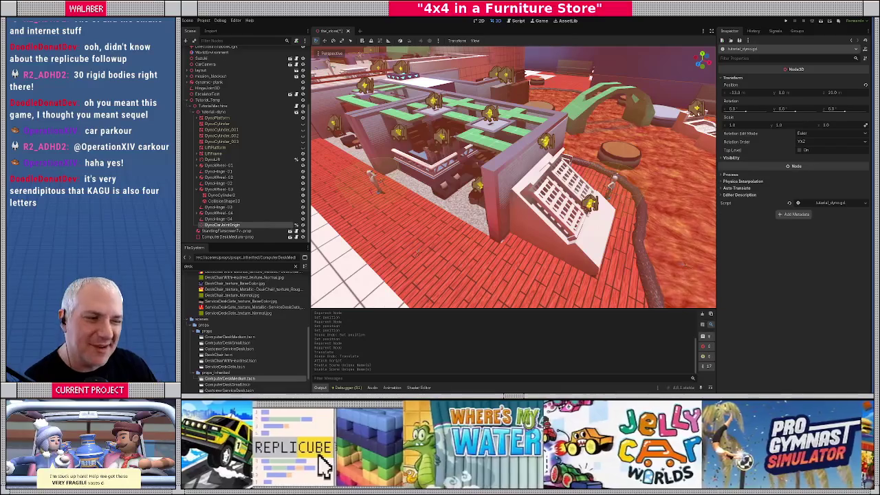
pyautogui.press('a')
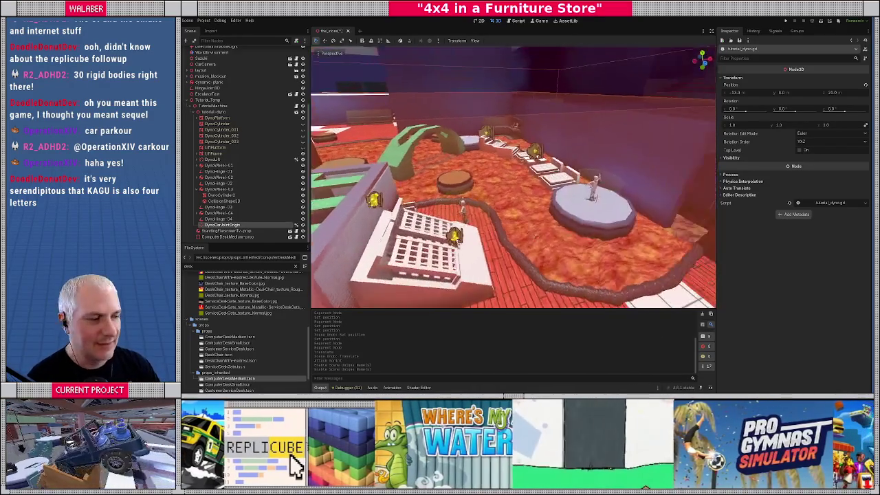
pyautogui.press('a')
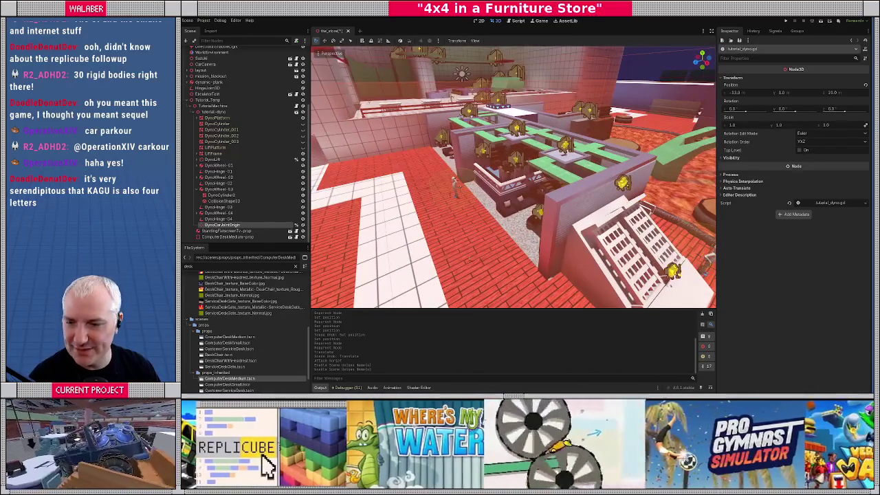
pyautogui.press('w')
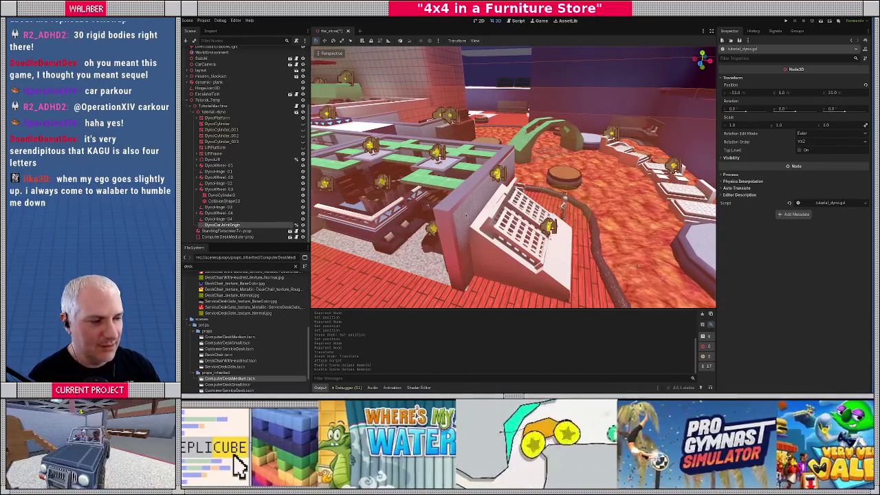
pyautogui.press('d')
pyautogui.press('a')
pyautogui.press('s')
pyautogui.press('f')
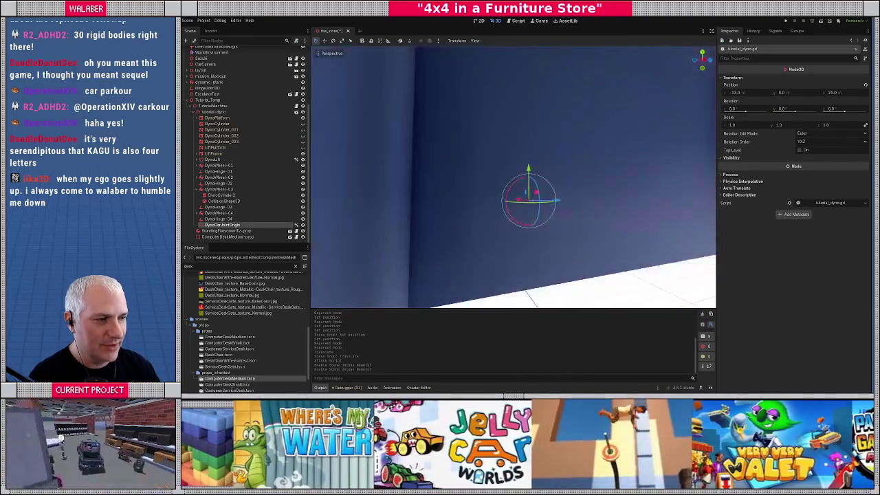
pyautogui.press('s')
pyautogui.press('w')
pyautogui.press('s')
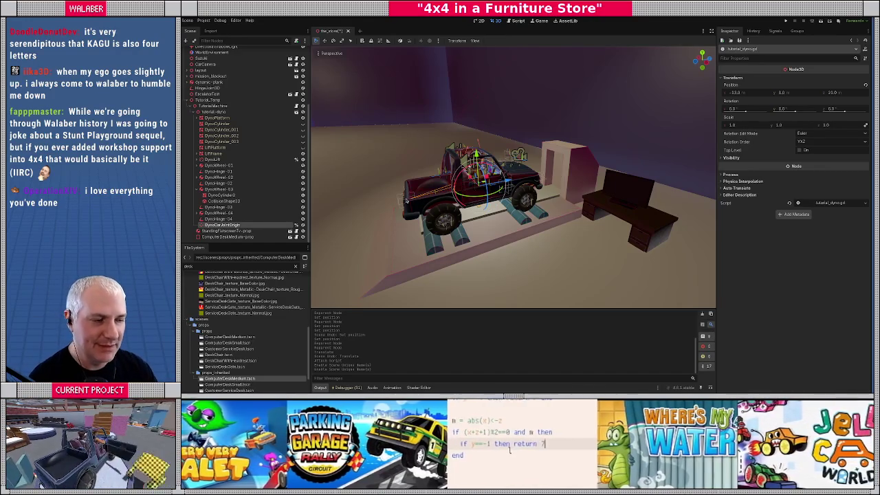
# Return to tutorial_dyno.gd at full width and review the Idle, OnDyno and RaisingCar states.
pyautogui.click(520, 20)
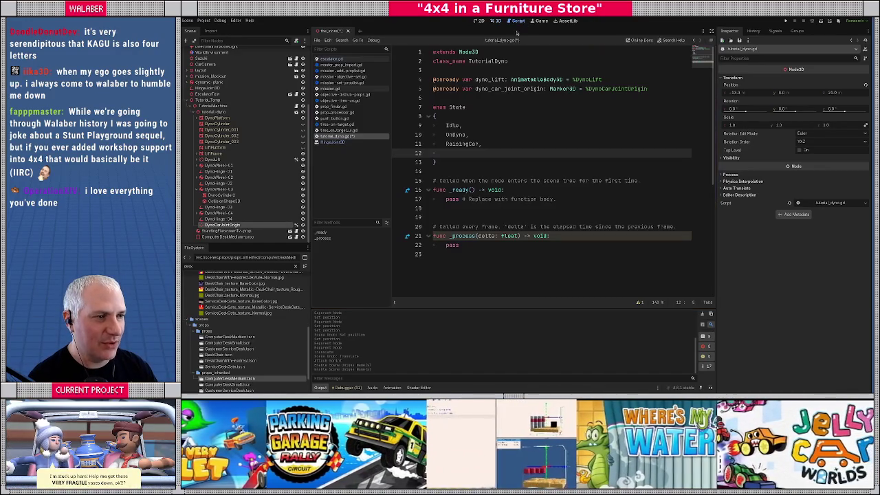
pyautogui.click(711, 30)
pyautogui.doubleClick(321, 125)
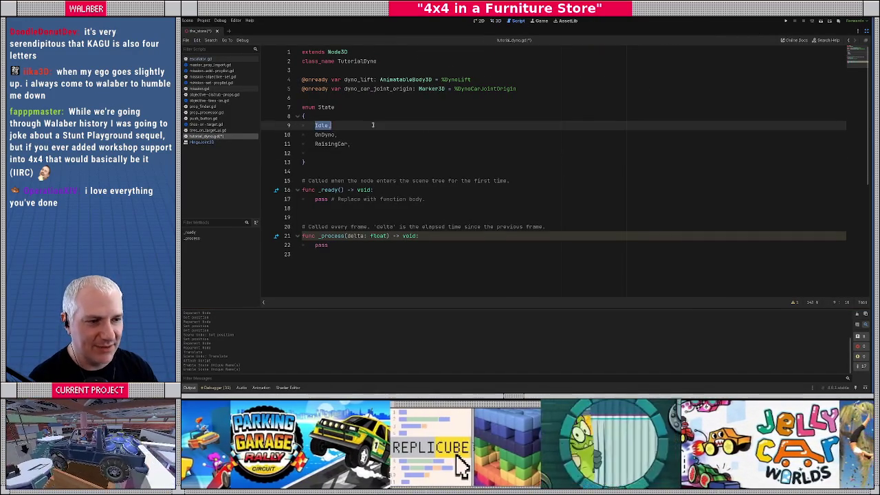
pyautogui.doubleClick(325, 134)
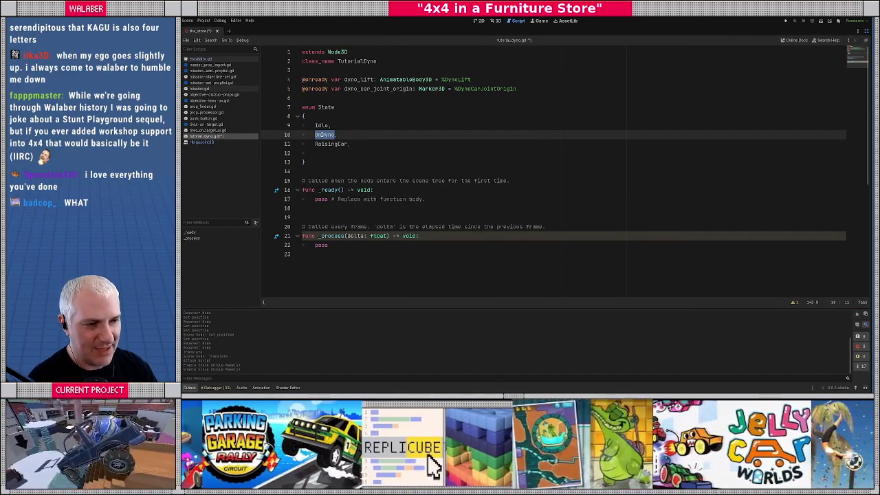
pyautogui.doubleClick(318, 144)
pyautogui.click(317, 152)
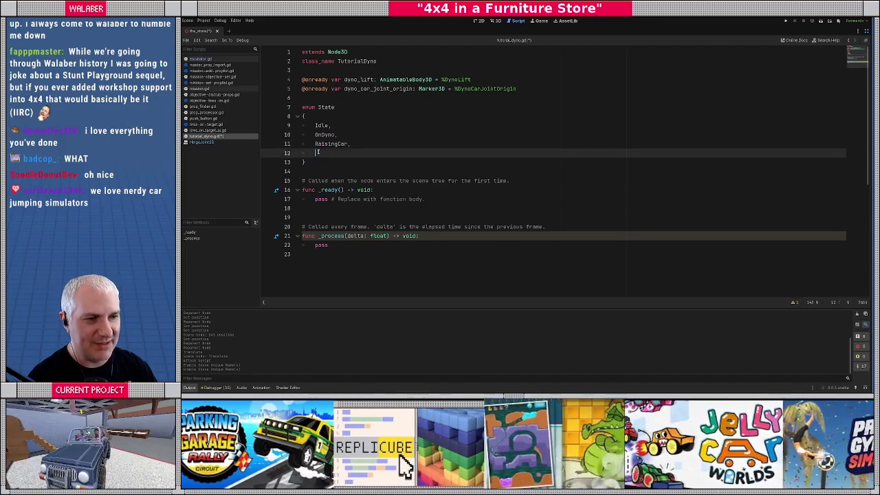
# Add SteeringCheck and DoorsAndBoxingGloveCheck entries to the State enum, fixing a typo.
pyautogui.write('Stee')
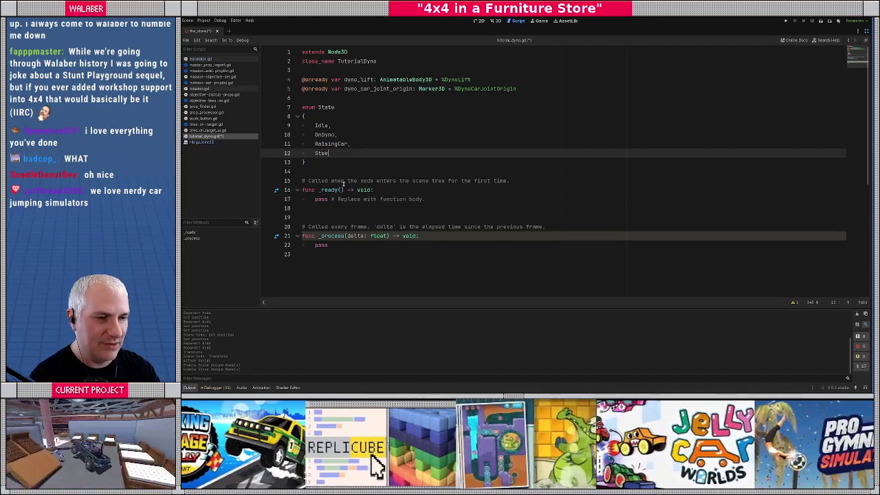
pyautogui.write('ringCheck,')
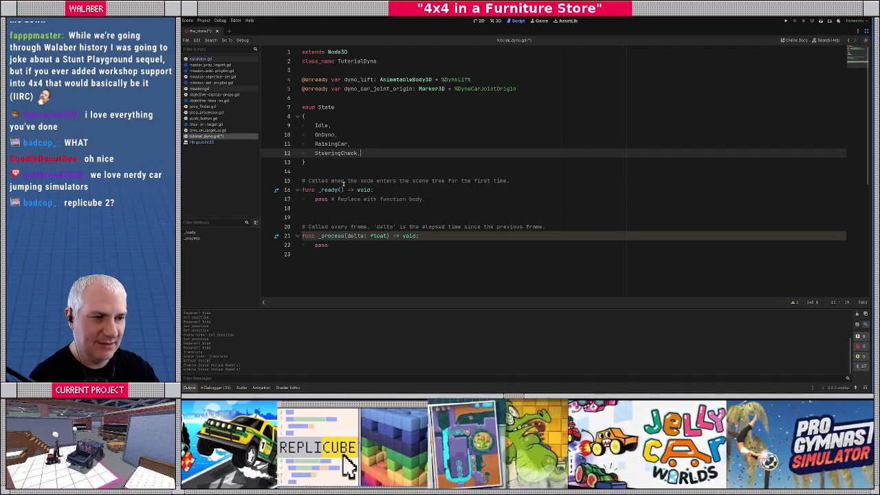
pyautogui.press('Return')
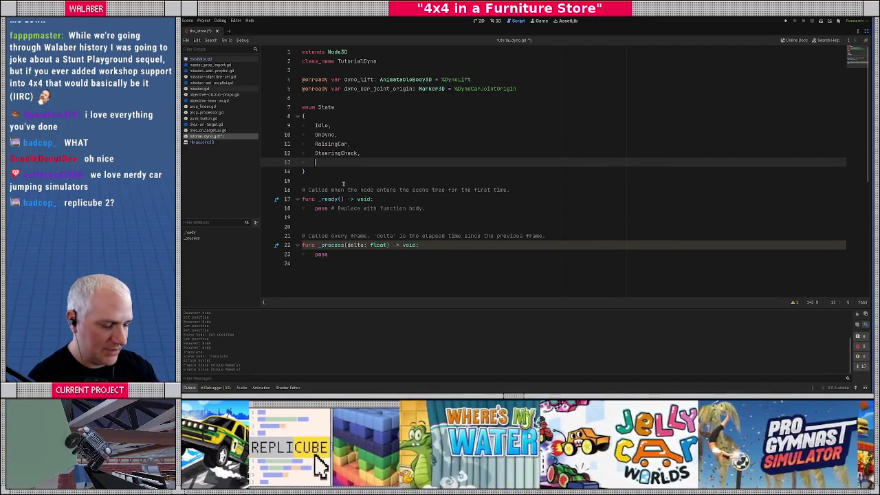
pyautogui.write('DoorsAnd')
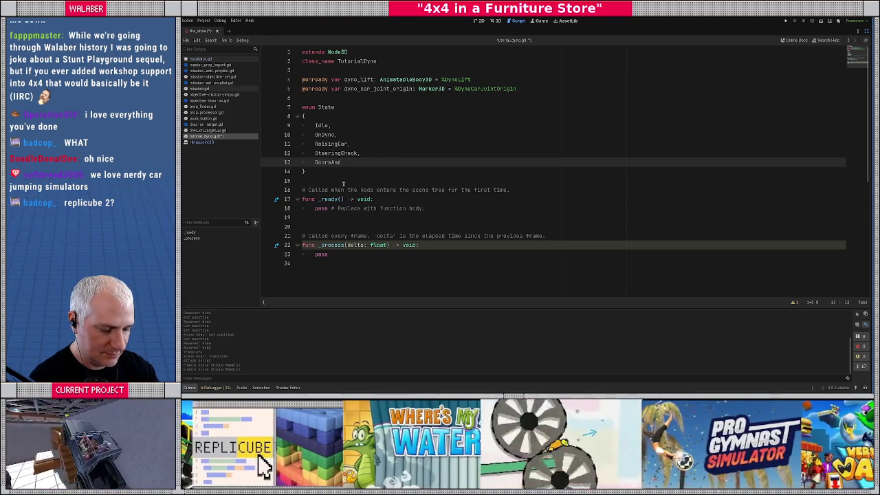
pyautogui.write('Bo')
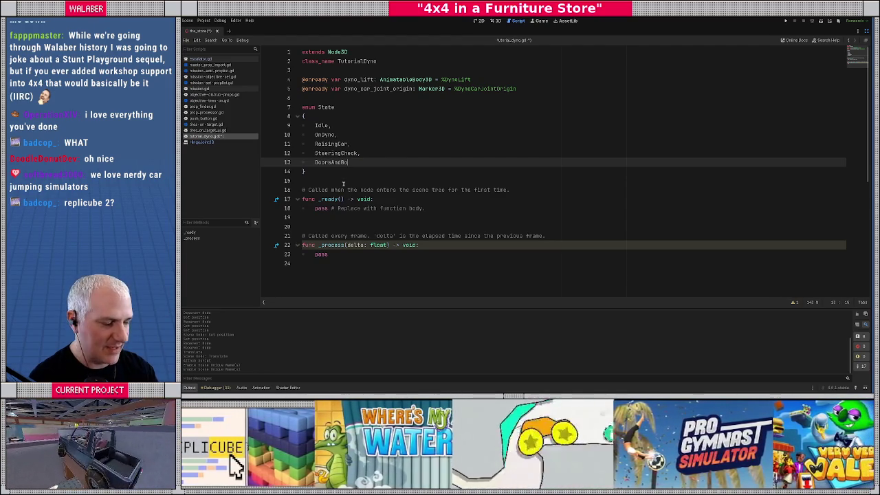
pyautogui.hotkey('ctrl', 'shift', 'Left')
pyautogui.press('Right')
pyautogui.press('BackSpace')
pyautogui.press('BackSpace')
pyautogui.press('BackSpace')
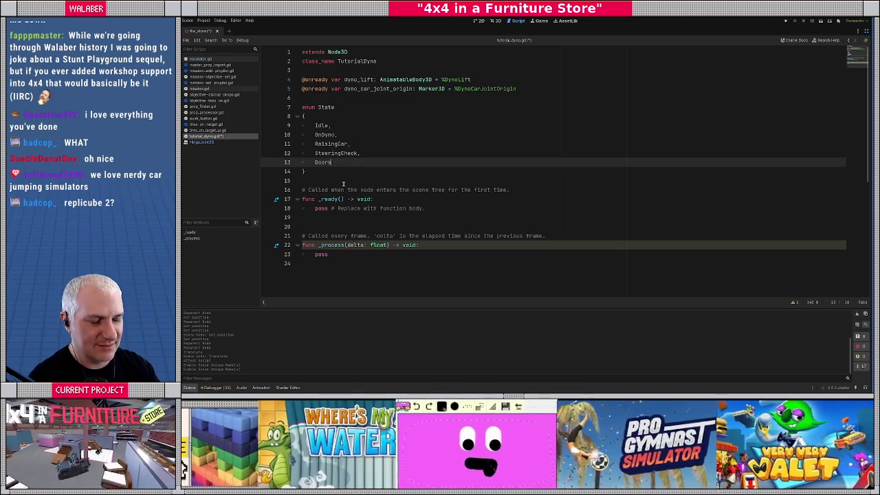
pyautogui.write('AndBoxing')
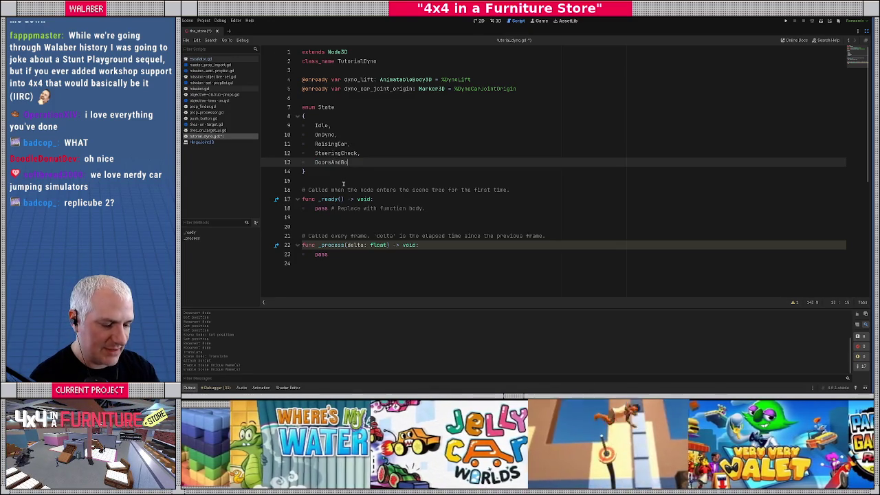
pyautogui.write('GloveCheck,')
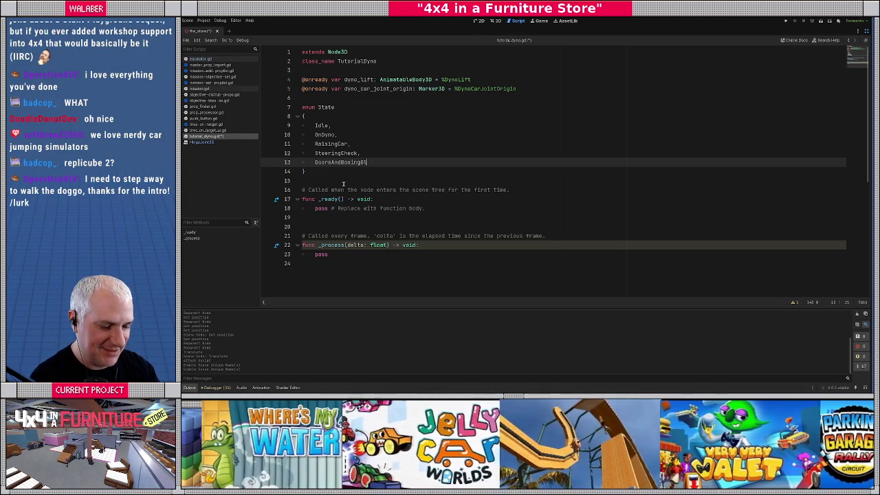
pyautogui.press('Return')
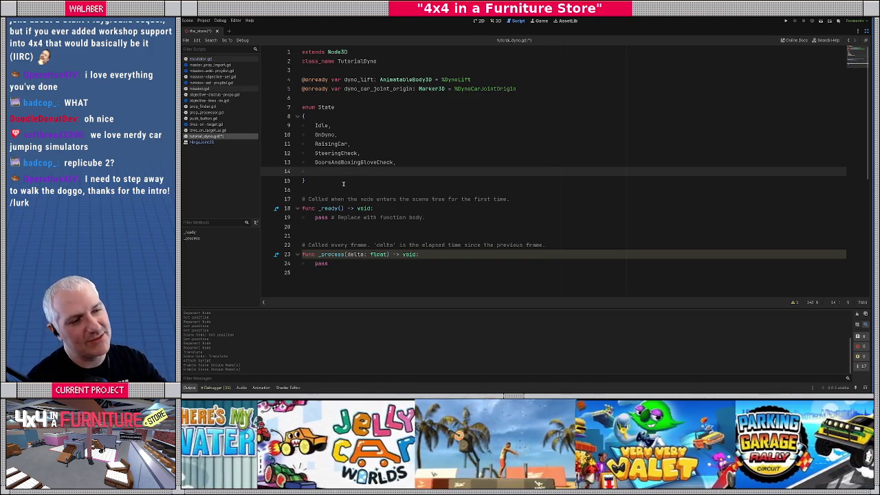
# Highlight OnDyno, RaisingCar and the later states while going over the enum.
pyautogui.doubleClick(322, 135)
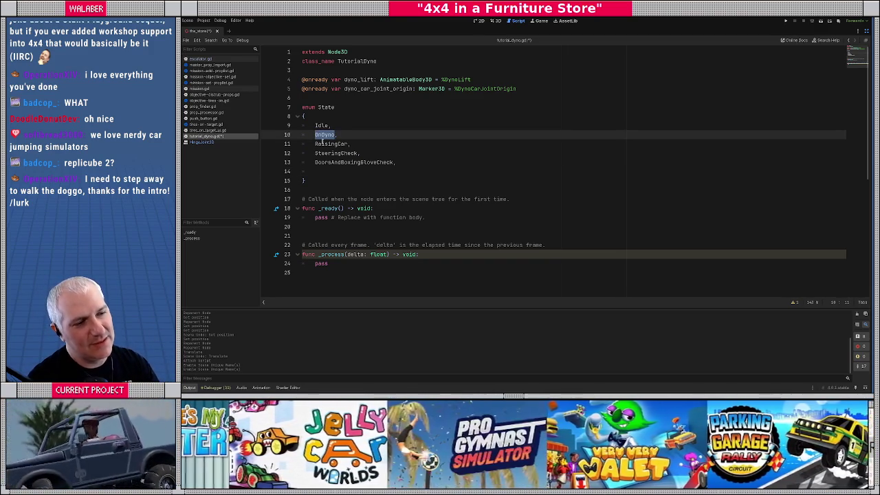
pyautogui.doubleClick(322, 143)
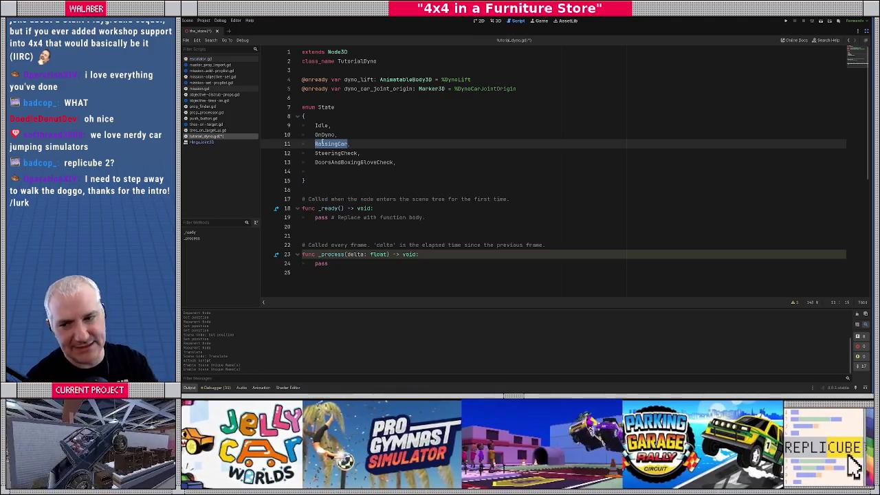
pyautogui.moveTo(314, 154); pyautogui.dragTo(424, 162)
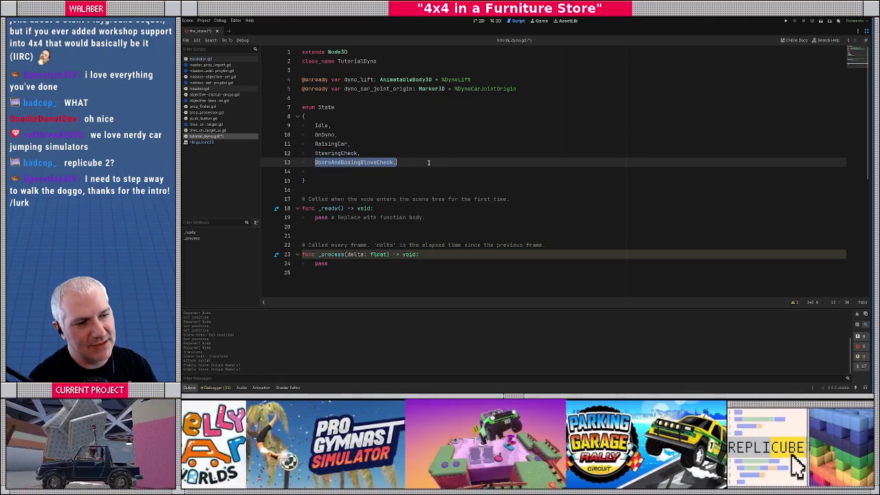
# Add LowerCar and Reset from line 14 and save the script.
pyautogui.click(336, 170)
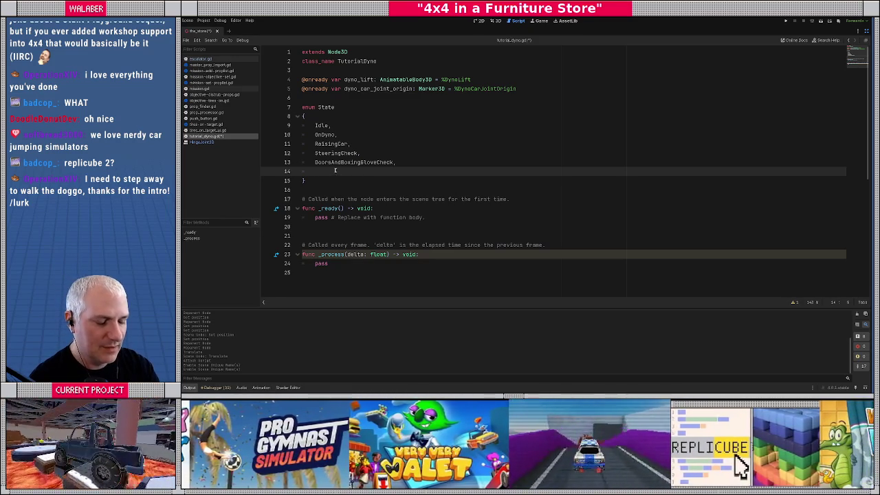
pyautogui.write('LowerCar,')
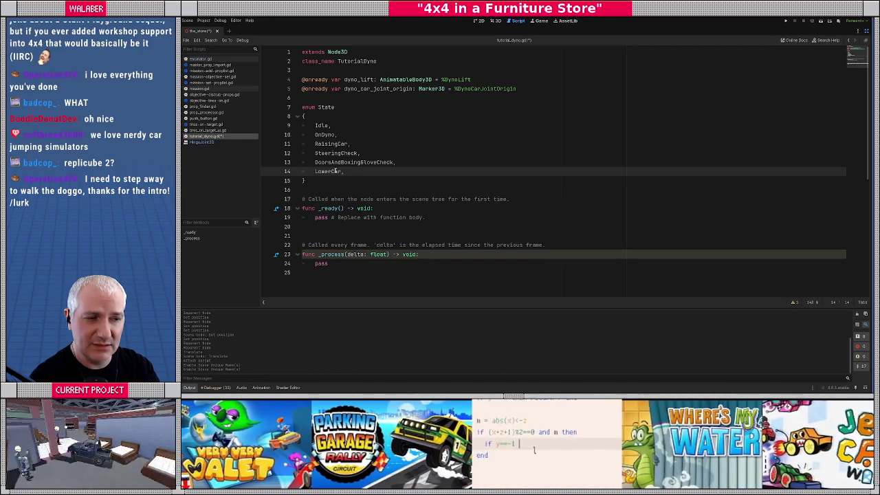
pyautogui.press('Return')
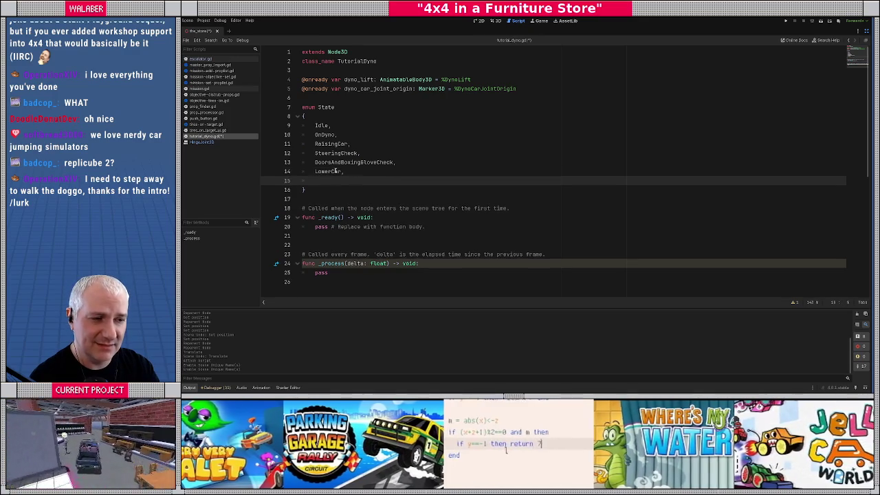
pyautogui.write('Reset')
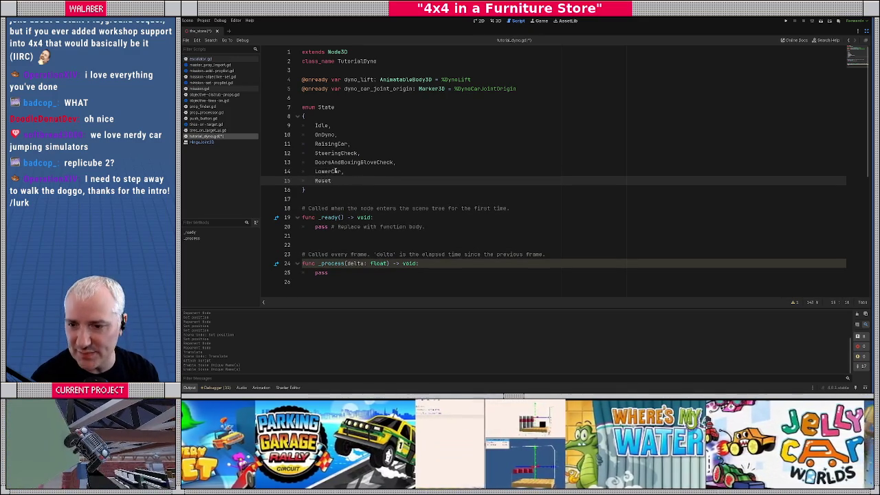
pyautogui.hotkey('ctrl', 's')
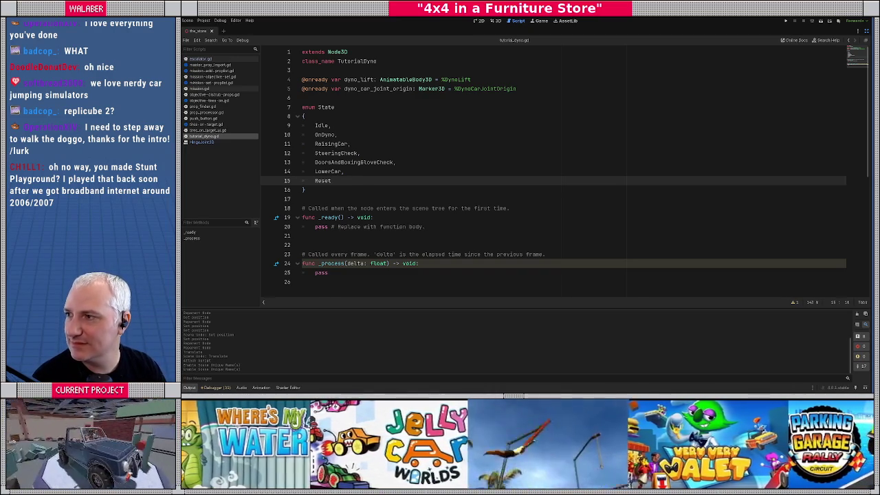
pyautogui.hotkey('alt', 'Tab')
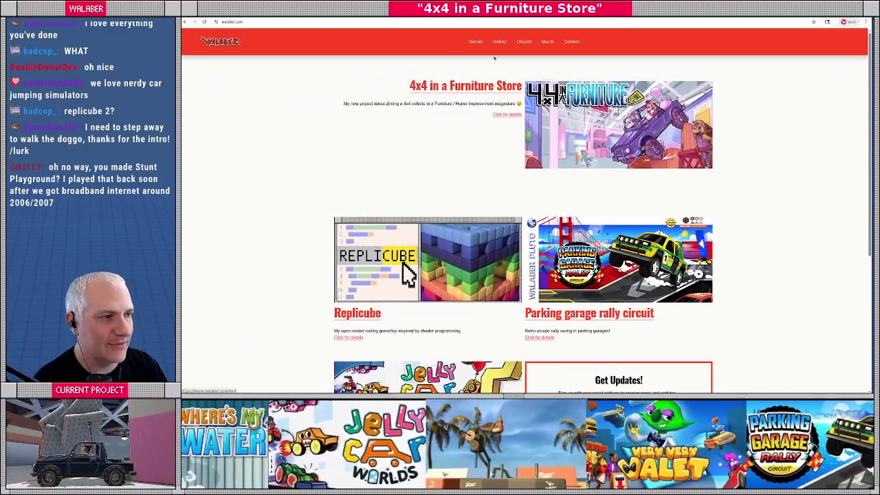
pyautogui.click(499, 41)
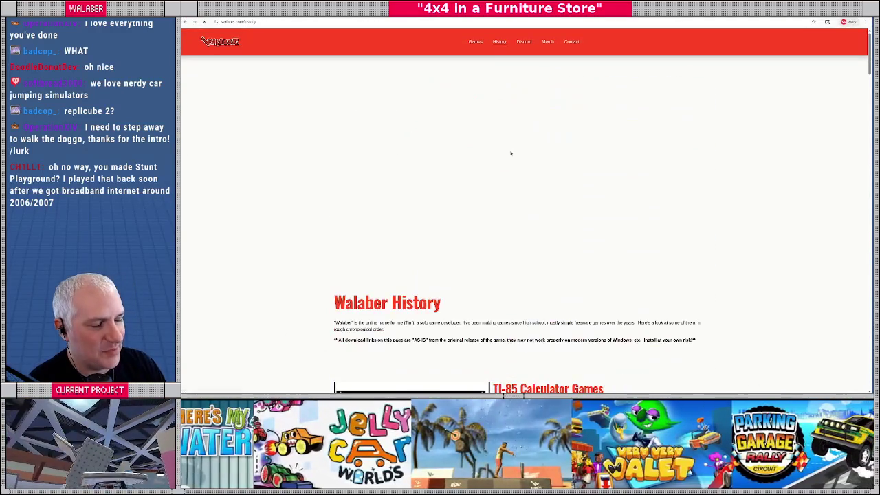
pyautogui.scroll(-5, 532, 175)
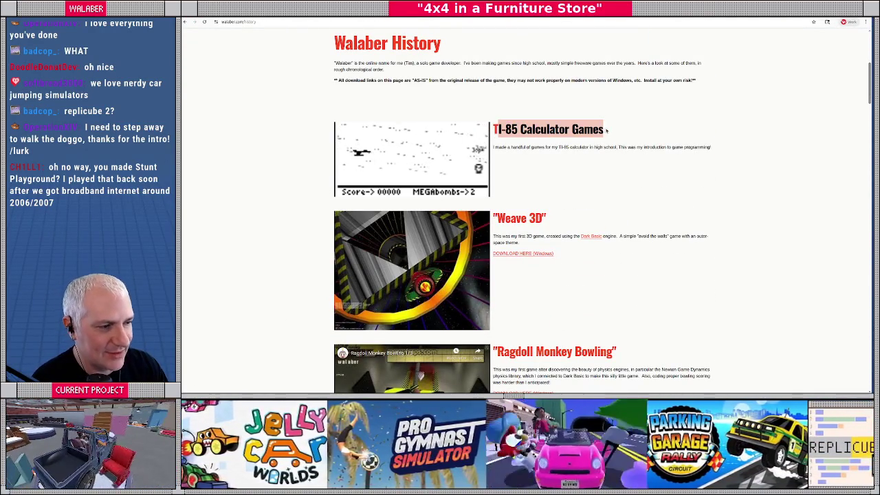
pyautogui.scroll(-2, 527, 138)
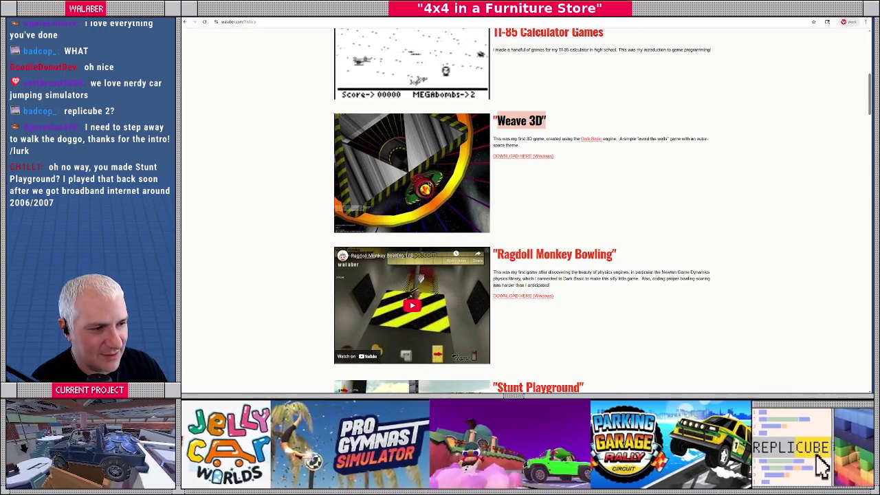
pyautogui.scroll(-2, 406, 157)
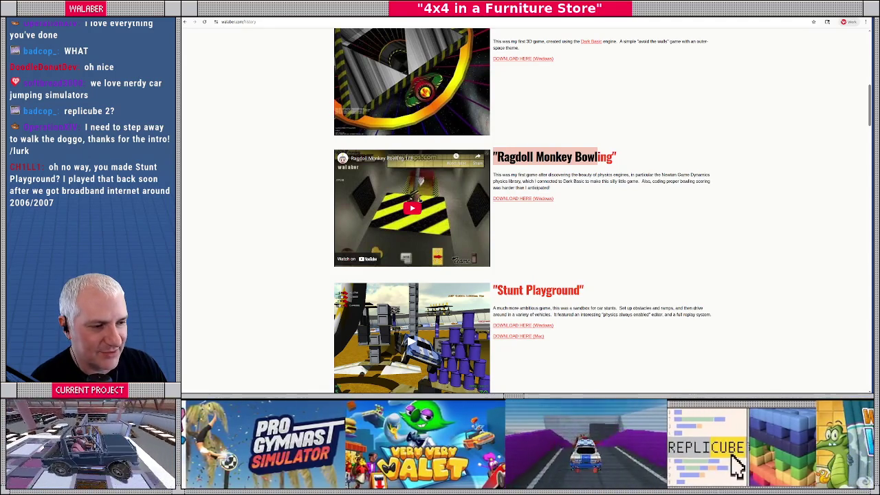
pyautogui.scroll(-3, 624, 164)
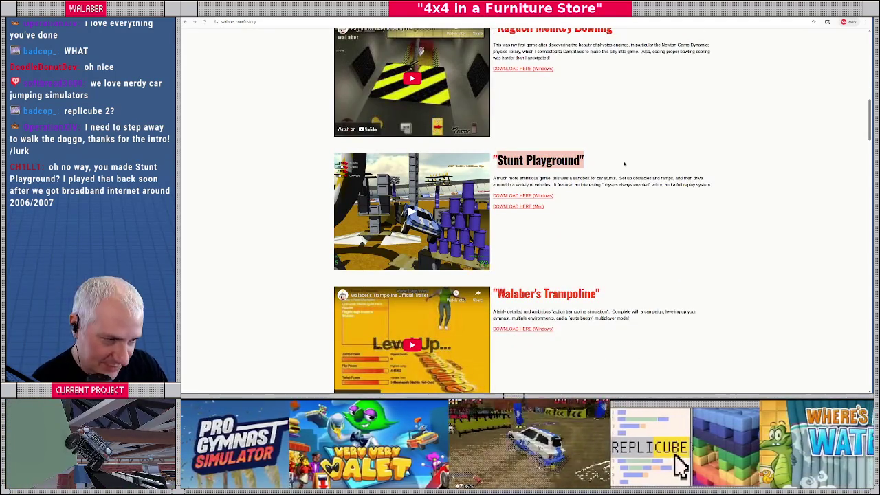
pyautogui.scroll(-2, 604, 172)
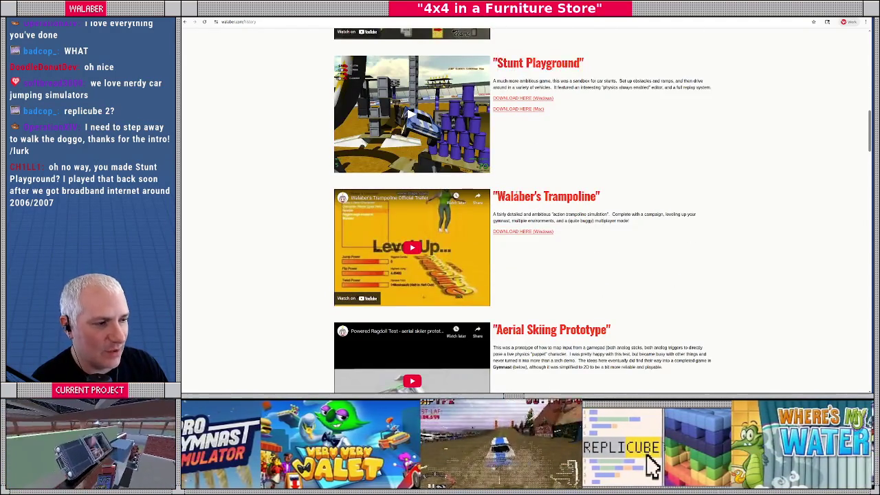
pyautogui.scroll(-3, 622, 195)
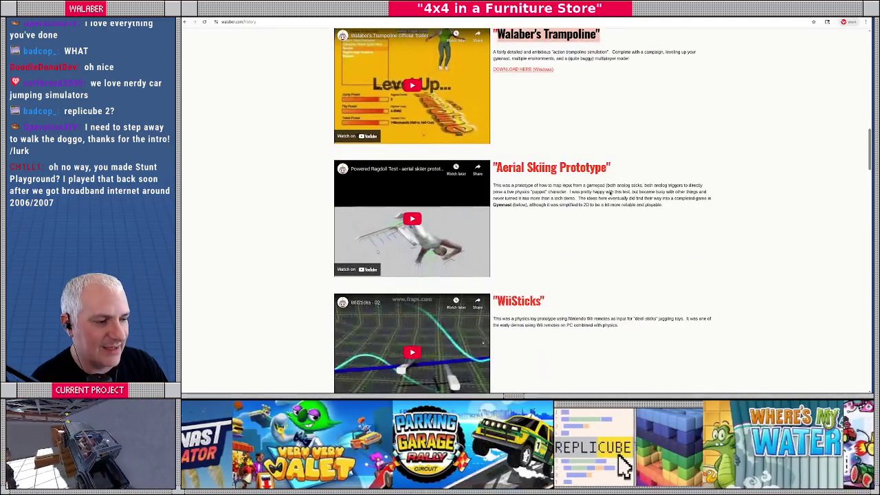
pyautogui.scroll(1, 506, 140)
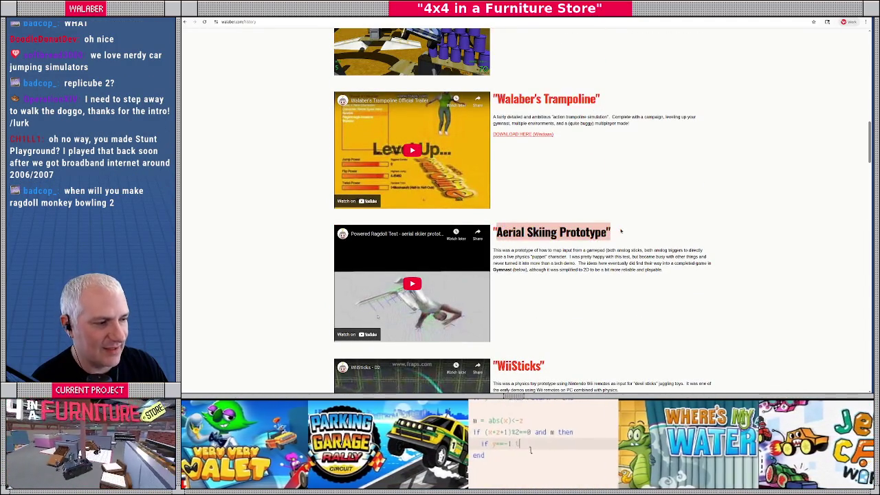
pyautogui.scroll(-2, 534, 231)
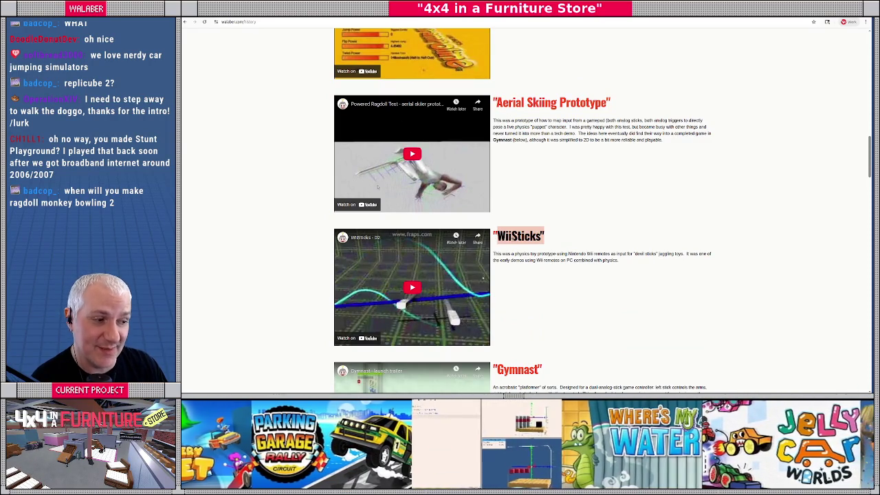
pyautogui.scroll(-3, 515, 206)
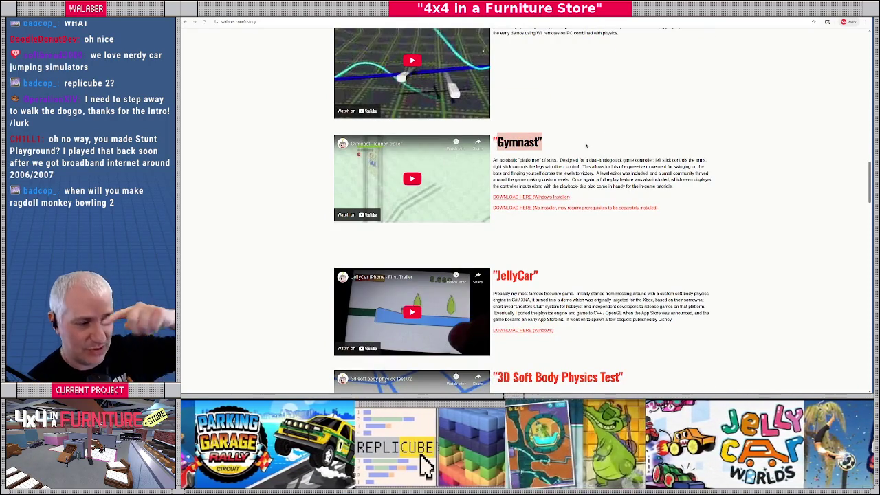
pyautogui.scroll(-2, 550, 158)
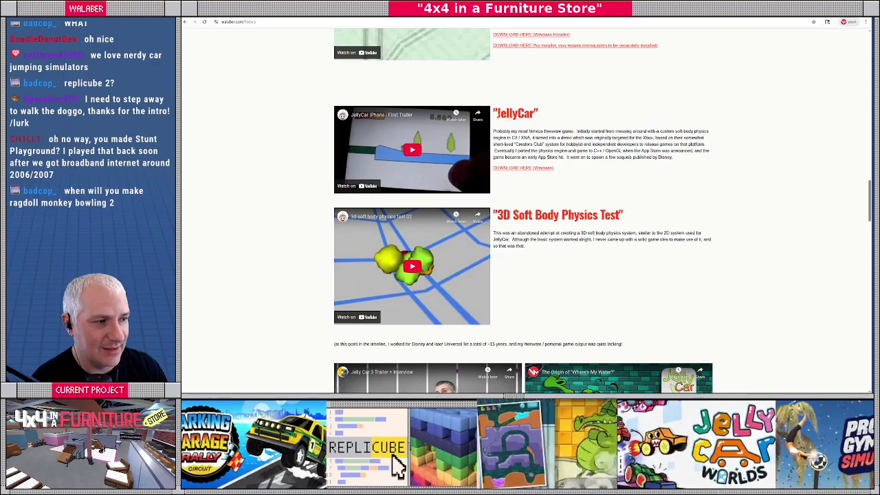
pyautogui.scroll(-3, 539, 167)
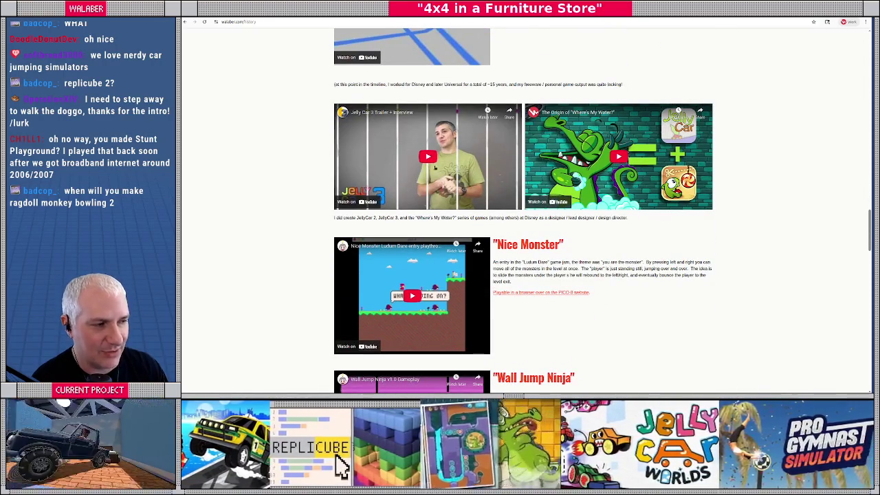
pyautogui.scroll(-2, 633, 147)
pyautogui.scroll(-2, 520, 153)
pyautogui.scroll(-4, 508, 234)
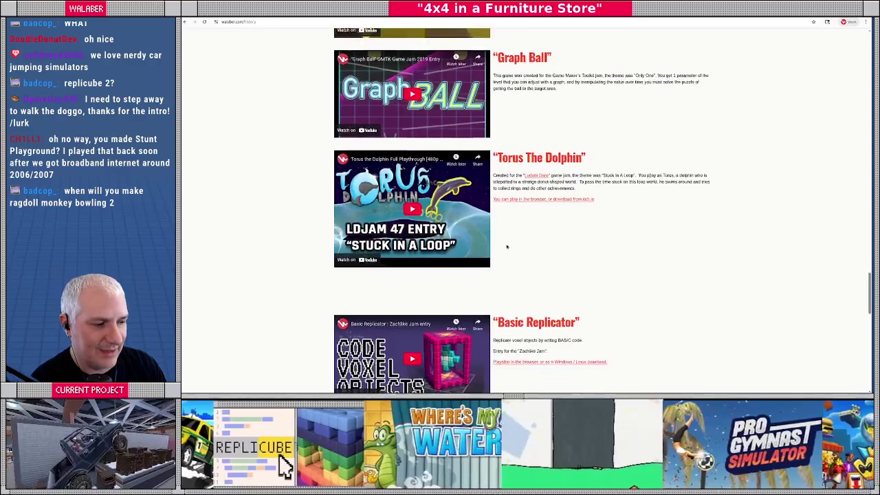
pyautogui.scroll(-3, 506, 246)
pyautogui.moveTo(499, 97); pyautogui.dragTo(578, 97)
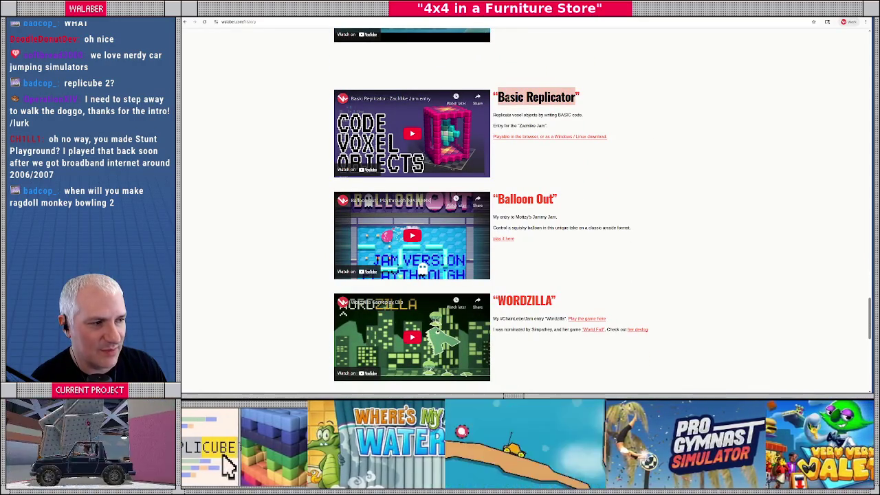
pyautogui.scroll(-4, 532, 121)
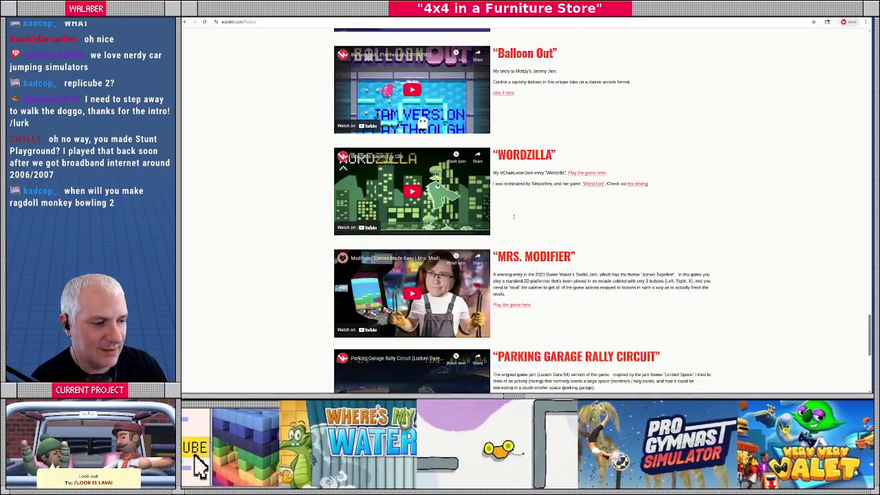
pyautogui.moveTo(496, 143)
pyautogui.mouseDown()
pyautogui.moveTo(582, 143)
pyautogui.moveTo(572, 142)
pyautogui.mouseUp()
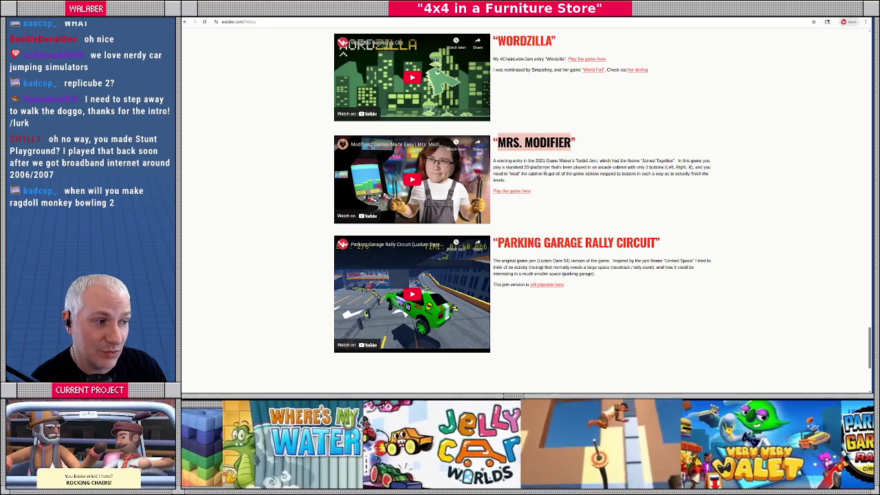
pyautogui.scroll(-2, 529, 165)
pyautogui.moveTo(495, 145); pyautogui.dragTo(653, 145)
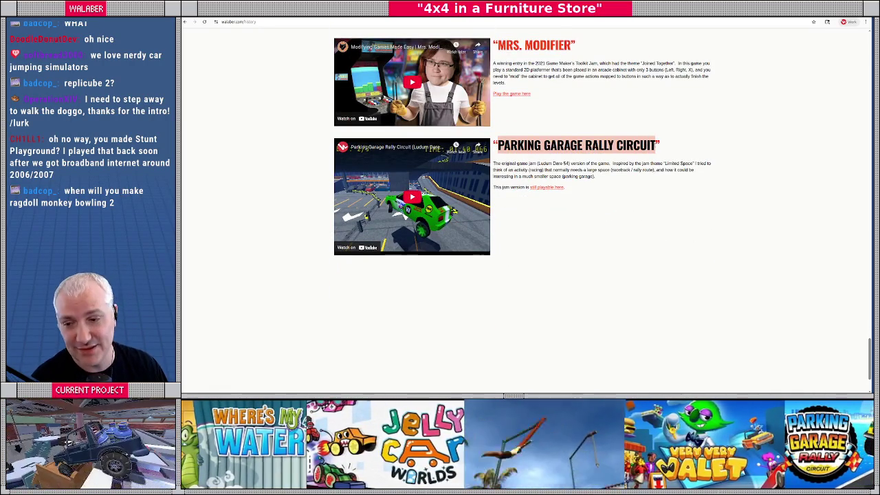
pyautogui.scroll(-2, 667, 158)
pyautogui.scroll(15, 667, 158)
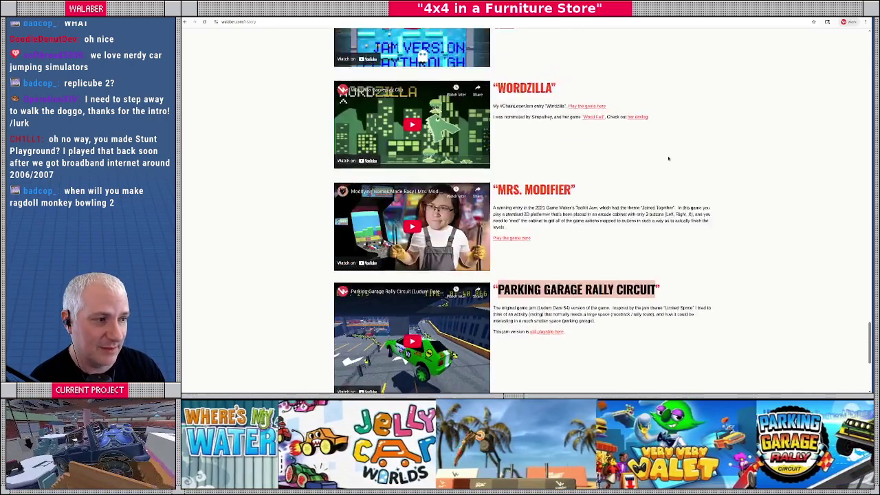
pyautogui.scroll(20, 668, 158)
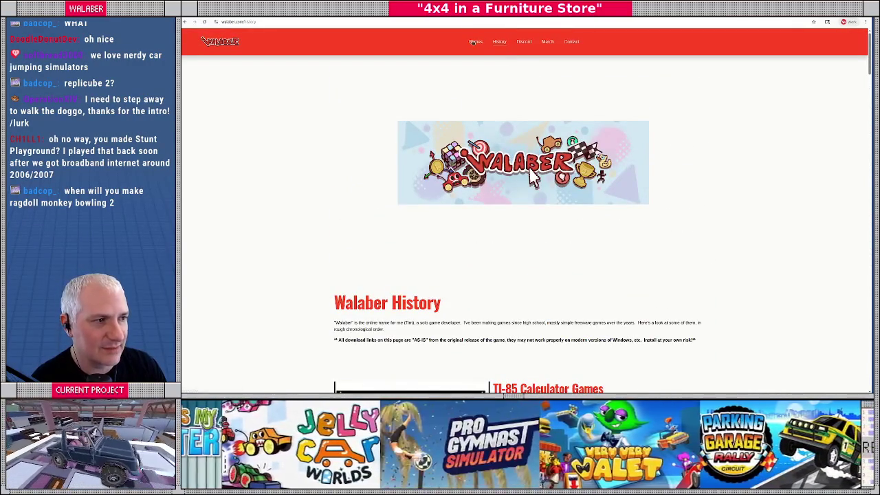
# Scroll through Walaber.com's Games page, then open Merch with the Replicube and Parking Garage items.
pyautogui.click(475, 41)
pyautogui.scroll(-3, 407, 198)
pyautogui.scroll(-1, 555, 228)
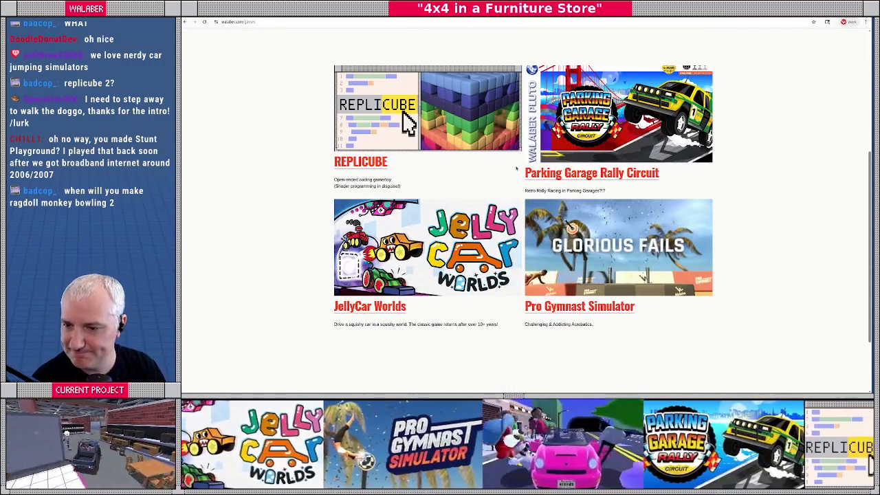
pyautogui.scroll(3, 422, 110)
pyautogui.scroll(1, 422, 110)
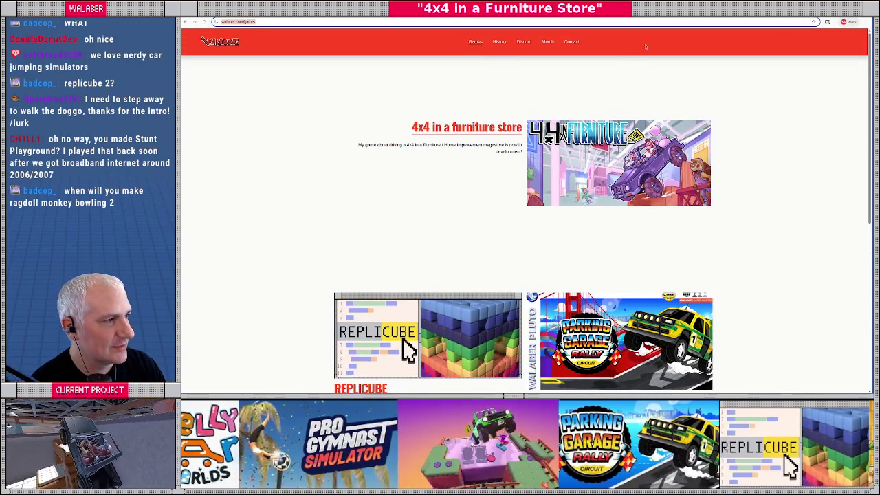
pyautogui.click(548, 42)
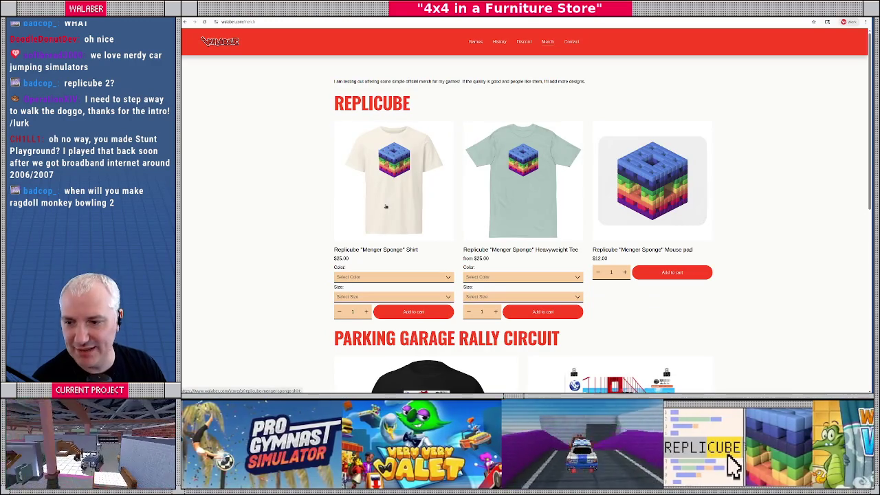
pyautogui.scroll(-1, 351, 225)
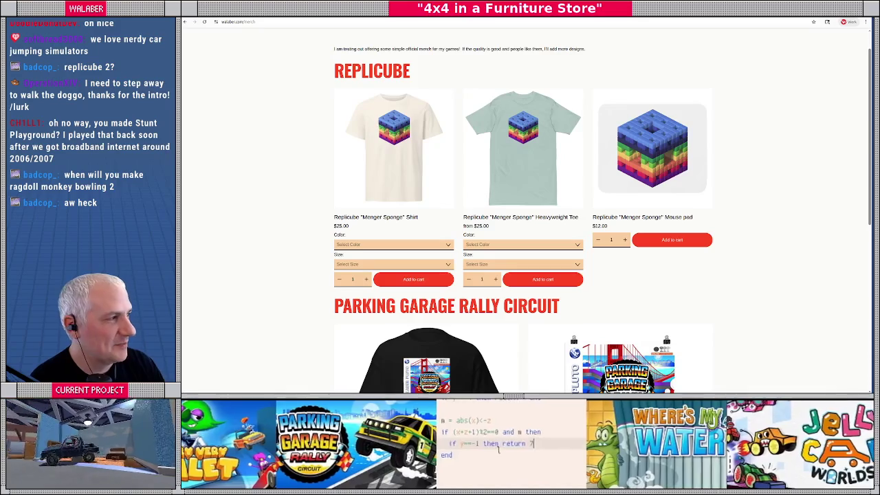
# Return to tutorial_dyno.gd in Godot and place the cursor in the _process function name.
pyautogui.hotkey('alt', 'Tab')
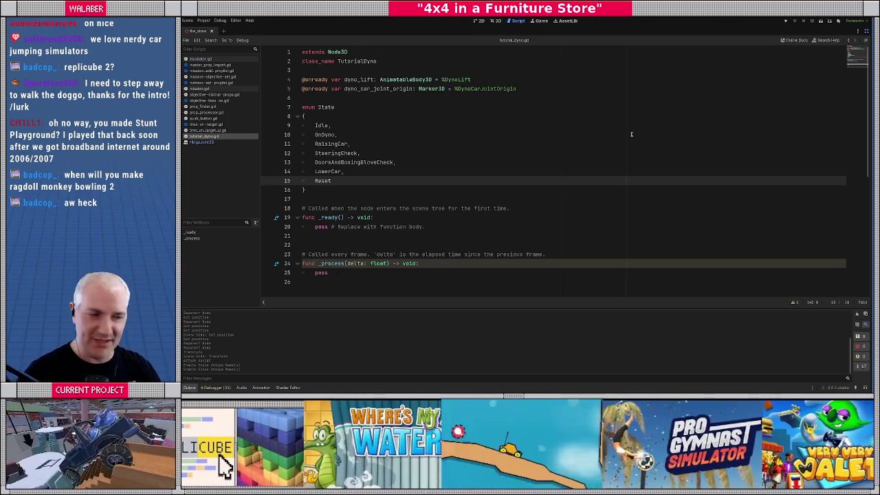
pyautogui.scroll(-3, 347, 185)
pyautogui.scroll(3, 347, 186)
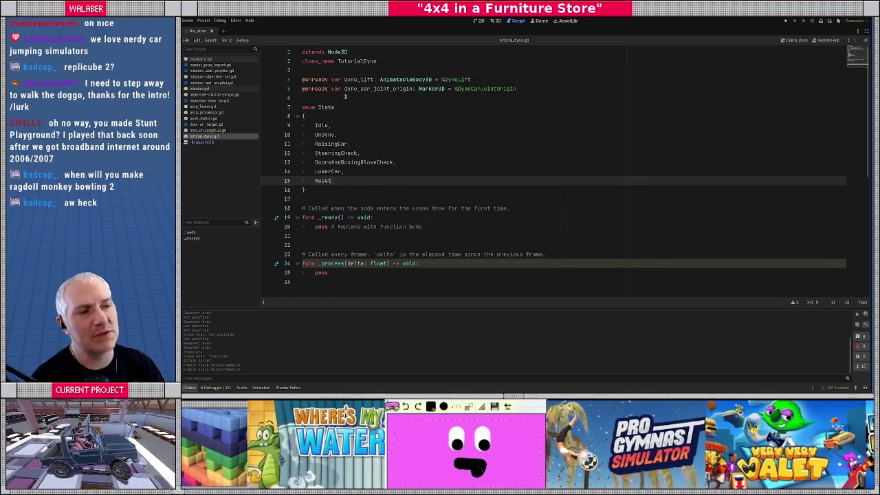
pyautogui.click(345, 97)
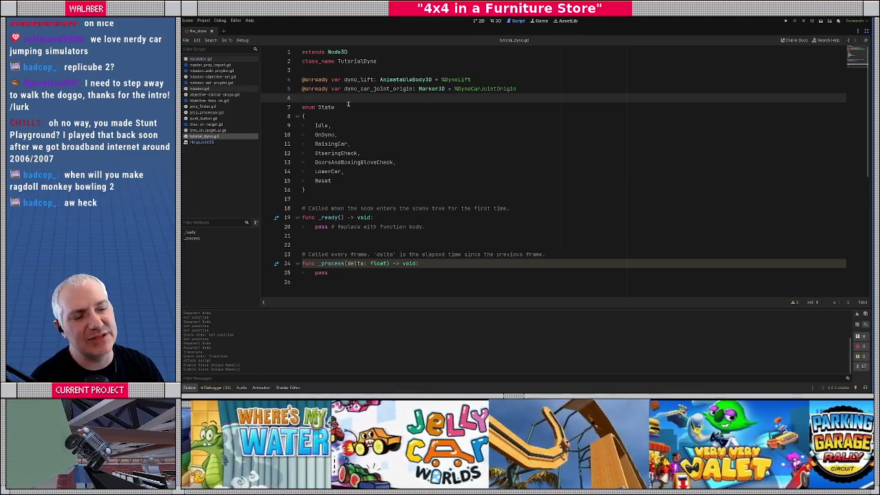
pyautogui.scroll(-2, 347, 121)
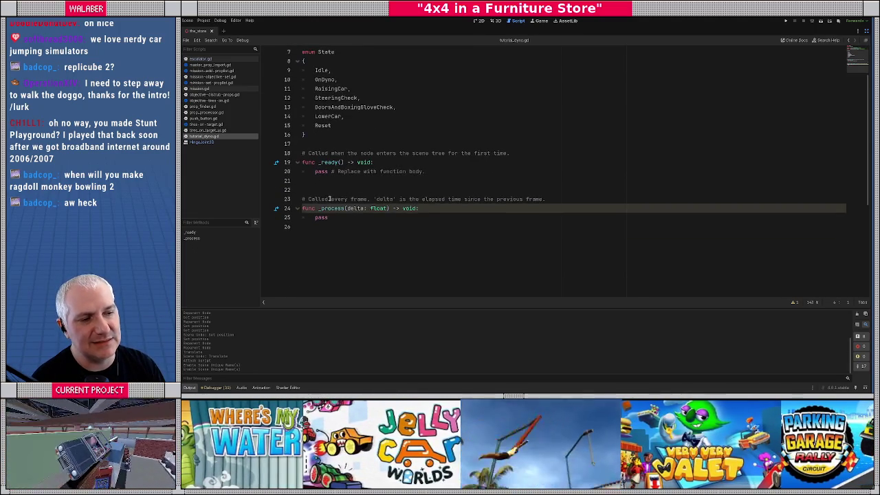
pyautogui.click(320, 209)
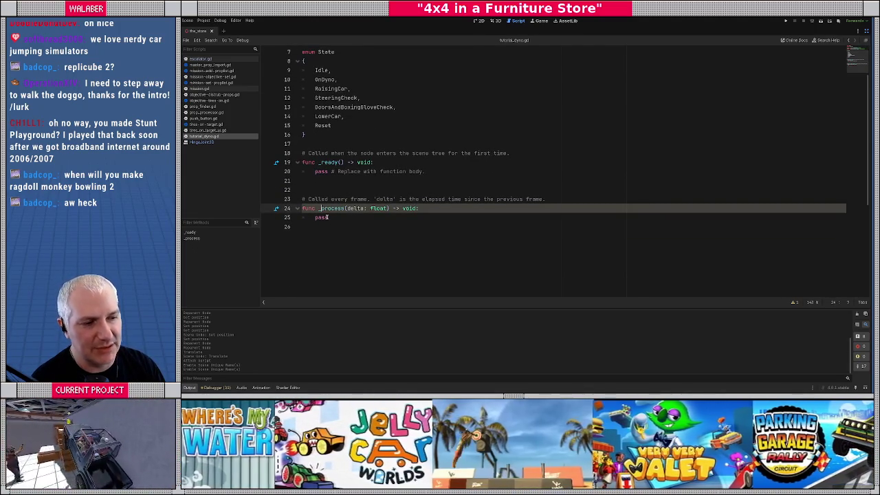
# Rename _process to _physics_process and delete its pass placeholder.
pyautogui.write('physics_')
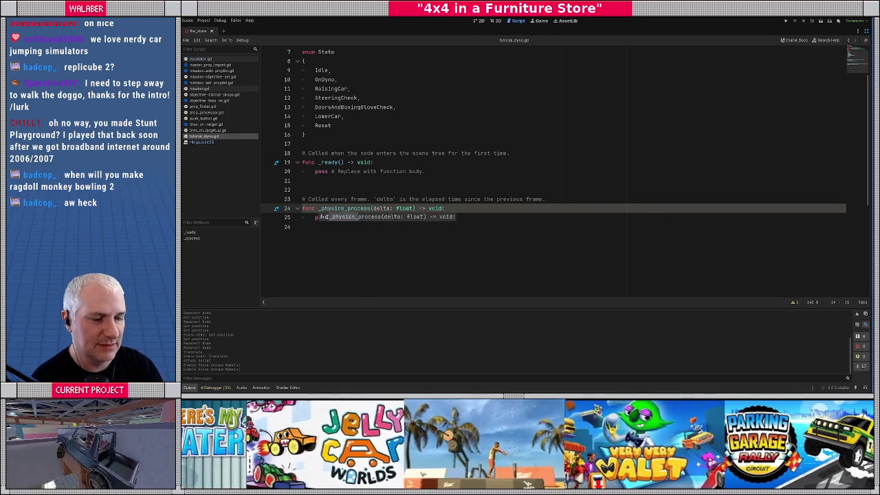
pyautogui.click(328, 217)
pyautogui.doubleClick(327, 217)
pyautogui.press('BackSpace')
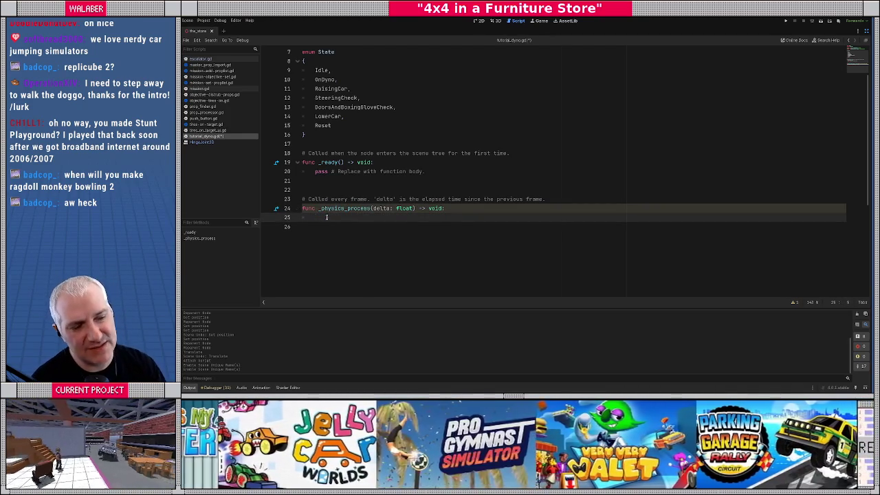
pyautogui.scroll(1, 357, 138)
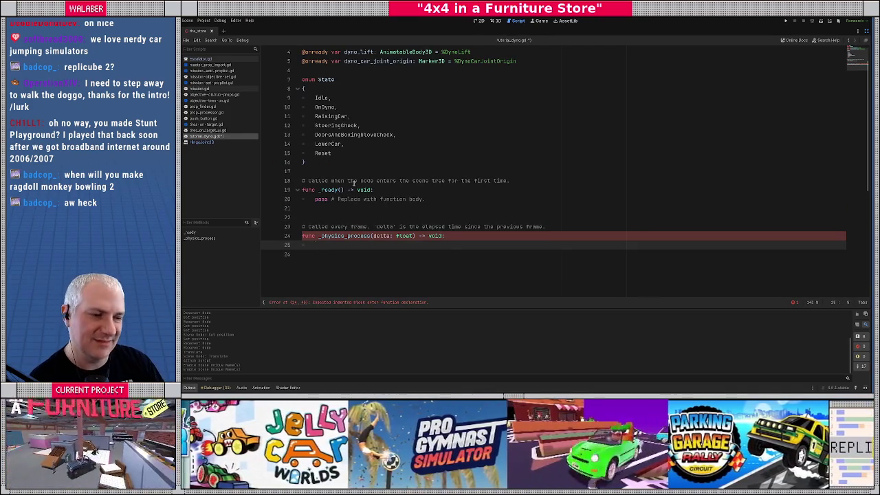
# Replace the pass in _ready with set_state(State.Idle).
pyautogui.click(329, 169)
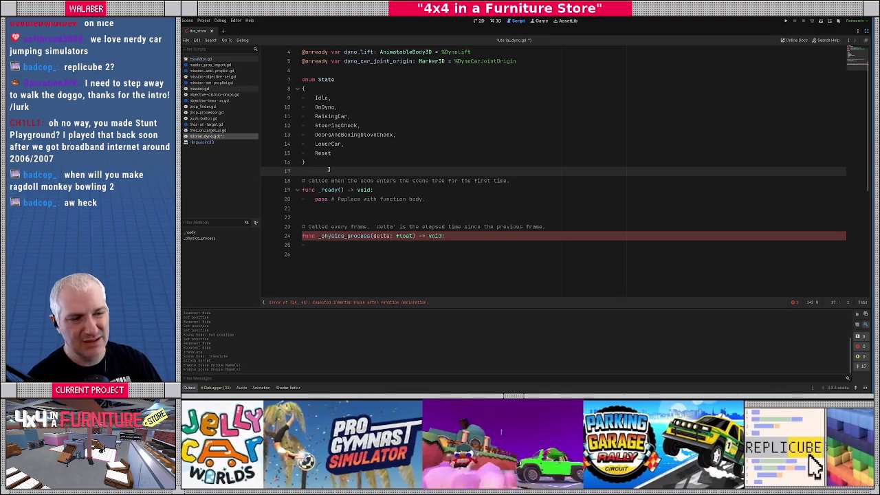
pyautogui.moveTo(302, 80); pyautogui.dragTo(327, 169)
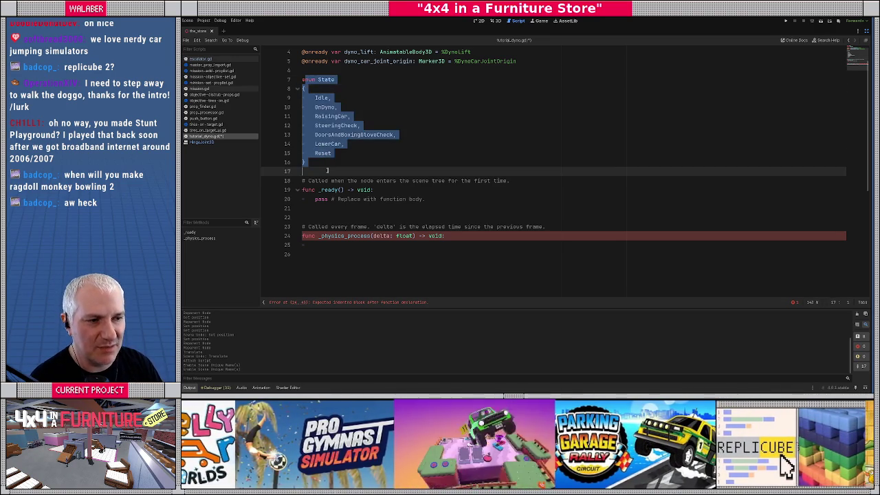
pyautogui.click(333, 160)
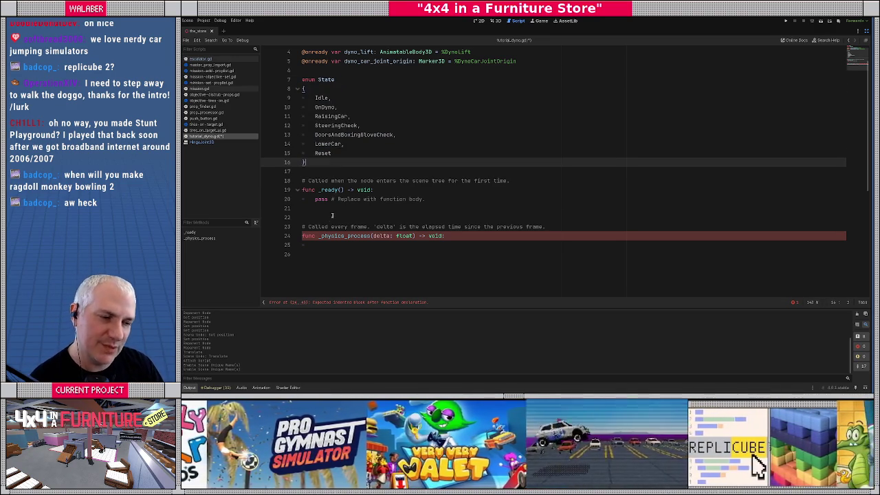
pyautogui.click(321, 246)
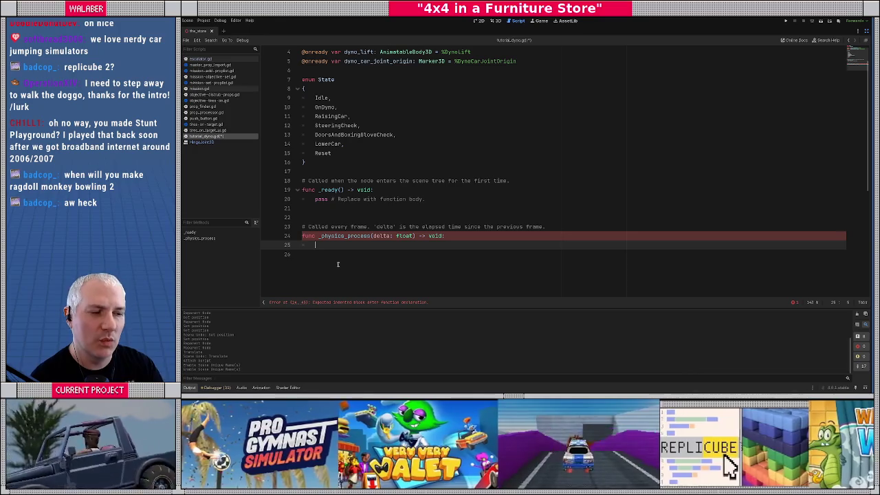
pyautogui.press('Up')
pyautogui.press('Up')
pyautogui.press('Up')
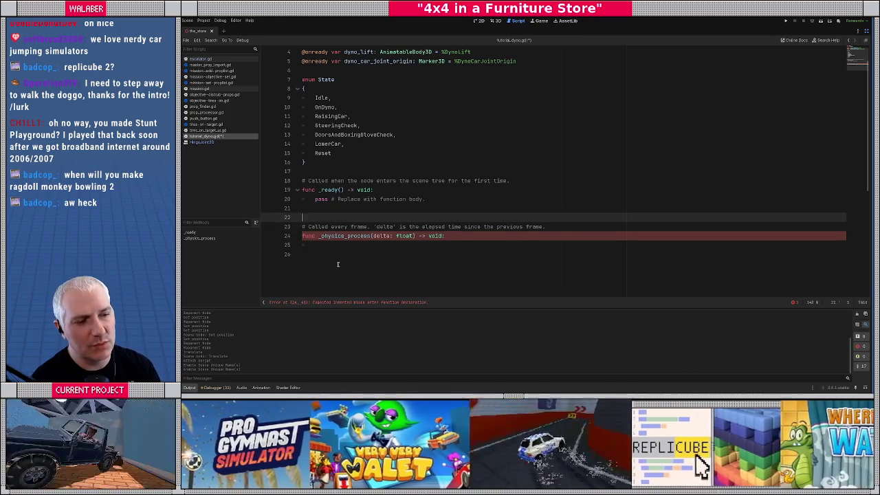
pyautogui.hotkey('shift', 'End')
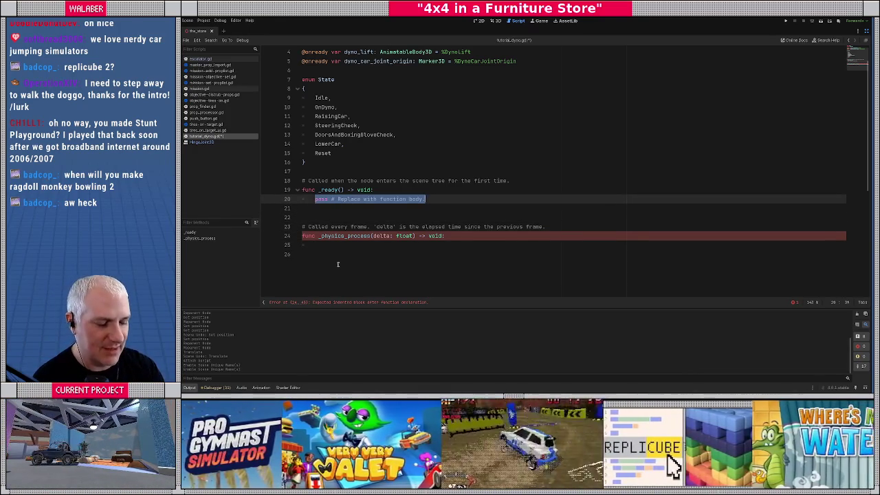
pyautogui.write('set_state(State.Idle')
pyautogui.press('Return')
pyautogui.press('Return')
pyautogui.scroll(-2, 338, 265)
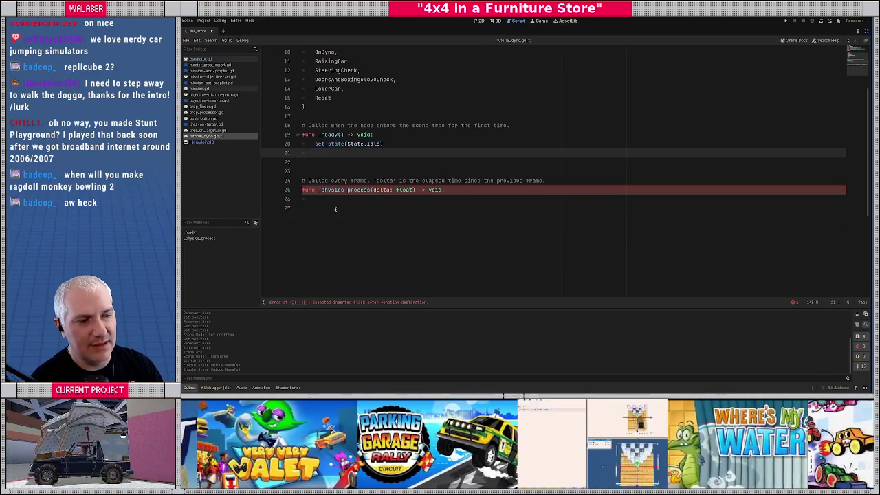
pyautogui.click(325, 199)
pyautogui.scroll(2, 369, 215)
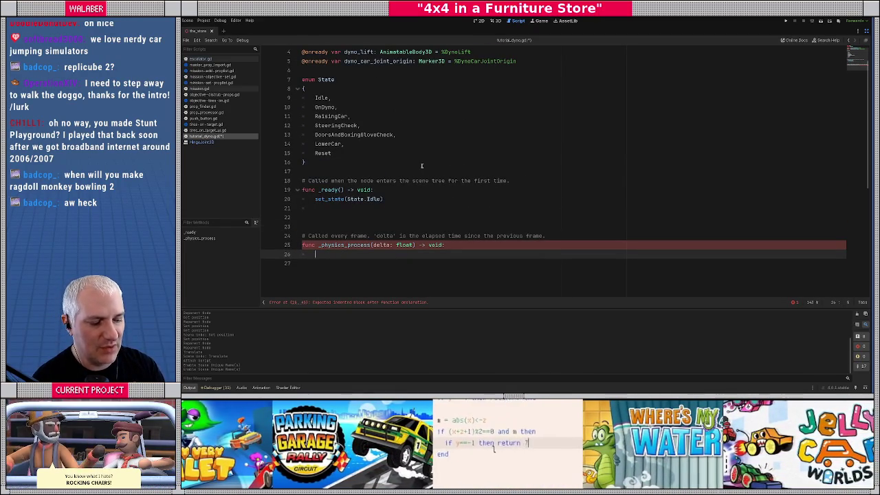
# Begin a match in _physics_process and declare var _state := State.Idle above _ready.
pyautogui.write('match')
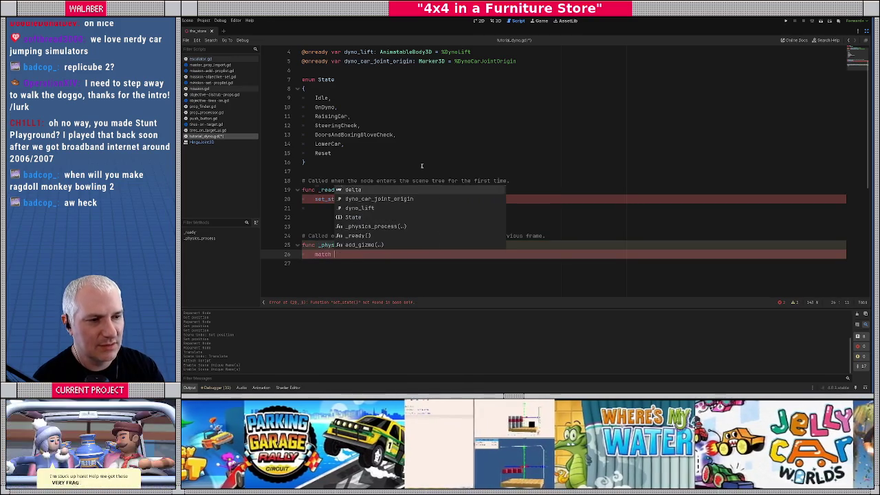
pyautogui.press('Escape')
pyautogui.press('Up')
pyautogui.press('Up')
pyautogui.press('Up')
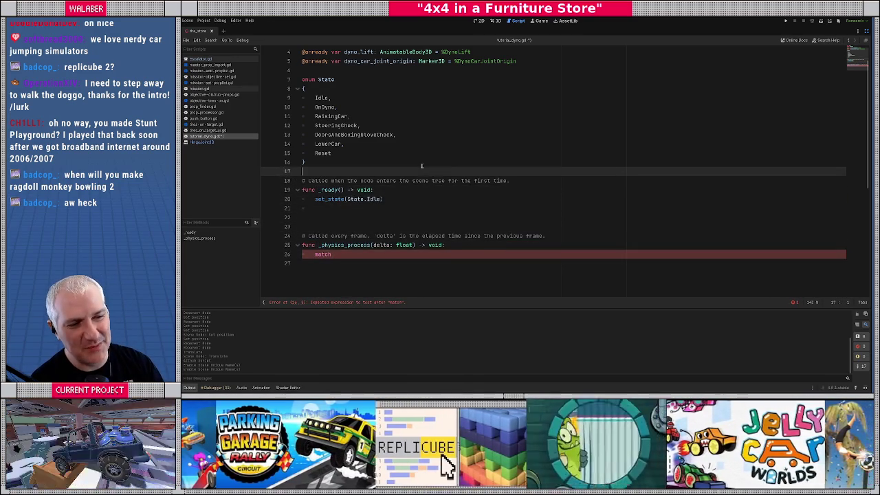
pyautogui.press('Return')
pyautogui.press('Return')
pyautogui.press('Up')
pyautogui.press('Up')
pyautogui.write('var _state := State.i')
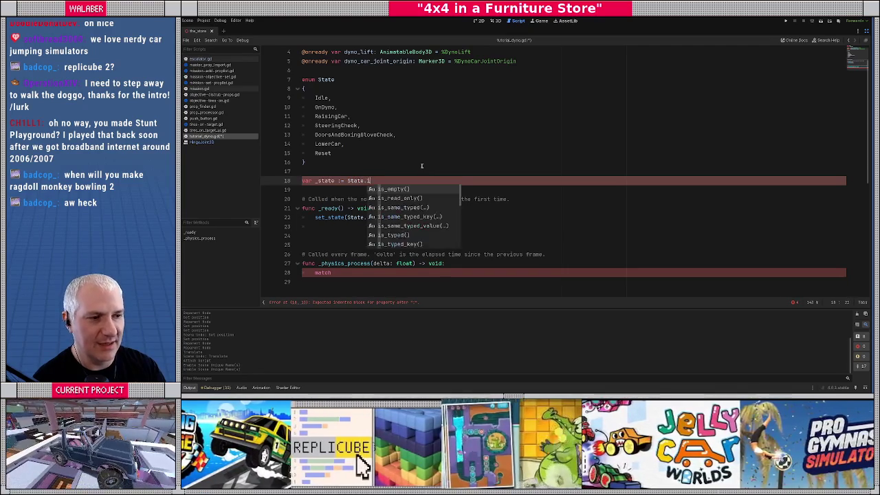
pyautogui.press('Escape')
pyautogui.press('BackSpace')
pyautogui.write('Idle')
pyautogui.press('Down')
pyautogui.press('Return')
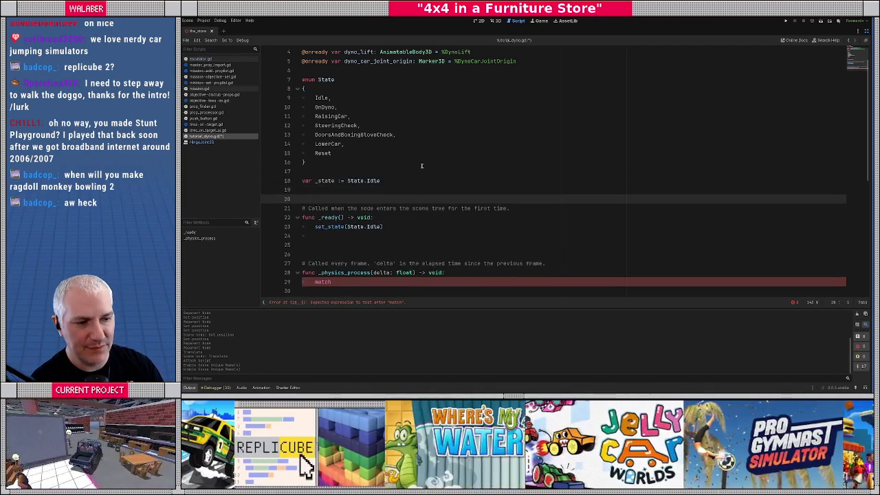
# Complete match _state with a State.OnDyno case that calls _restrict_car(delta).
pyautogui.scroll(-5, 364, 176)
pyautogui.scroll(2, 353, 190)
pyautogui.click(356, 199)
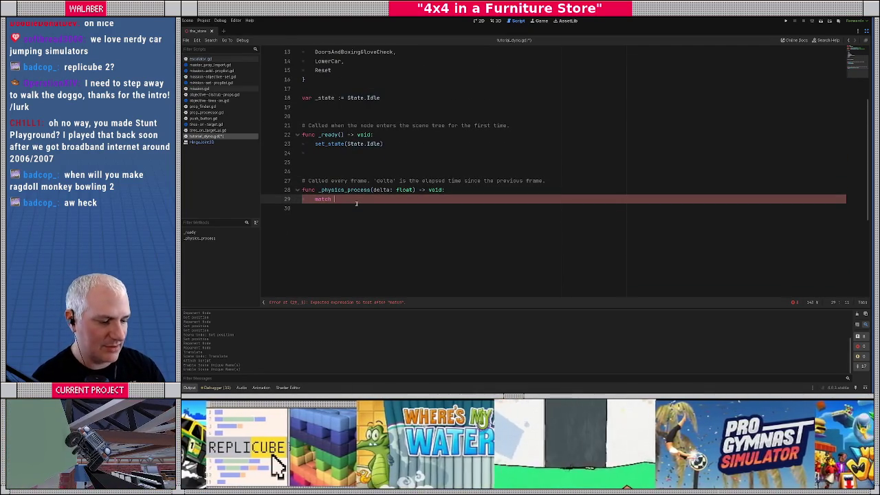
pyautogui.write('_state:')
pyautogui.press('Return')
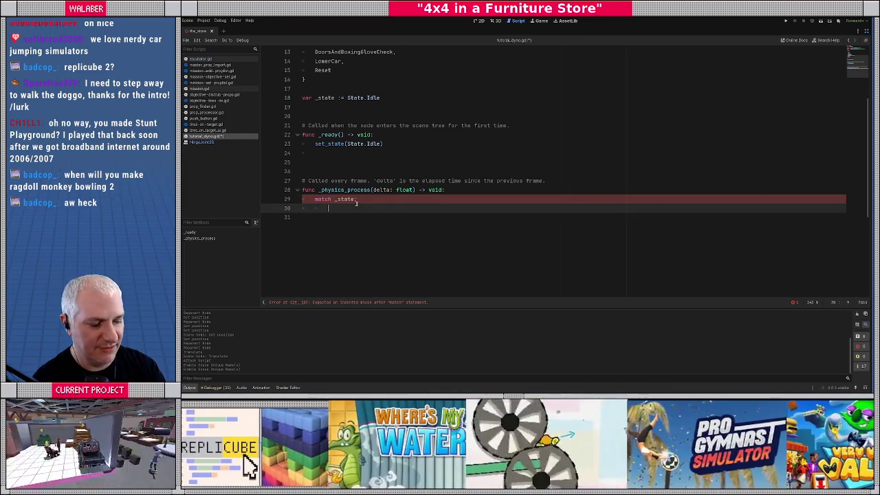
pyautogui.write('State.')
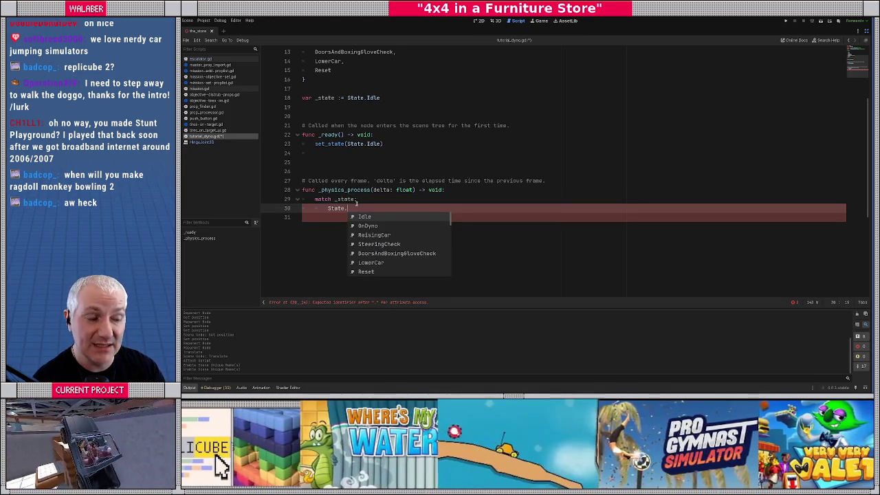
pyautogui.press('Down')
pyautogui.press('Return')
pyautogui.write(':')
pyautogui.press('Return')
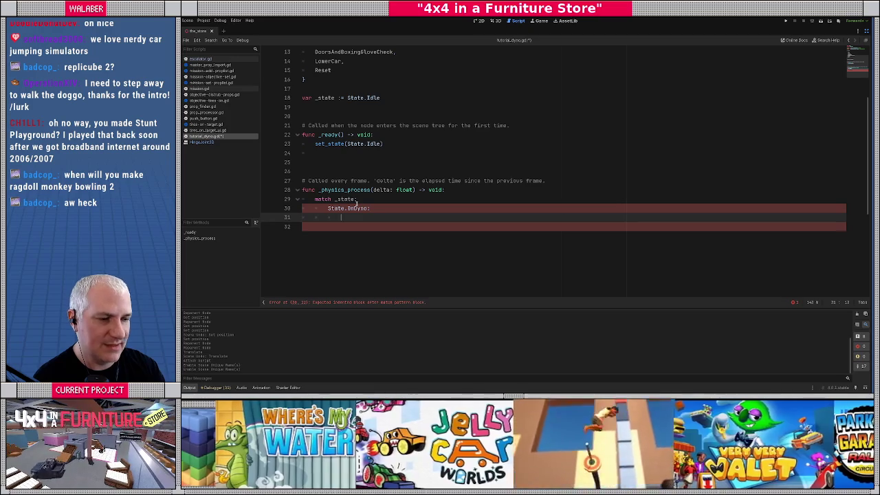
pyautogui.write('_restrict_car(delta')
pyautogui.press('Escape')
# Add func _restrict_car(_delta: float) -> void: below _physics_process.
pyautogui.press('Down')
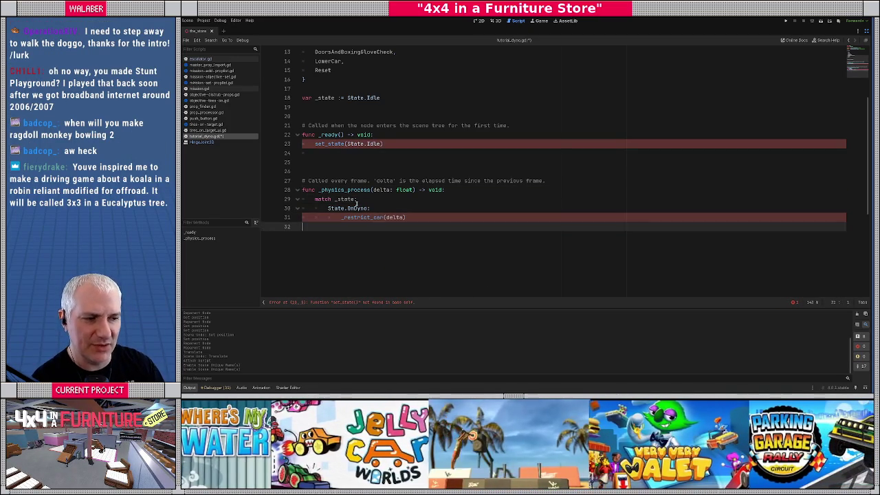
pyautogui.press('Return')
pyautogui.press('Return')
pyautogui.press('Return')
pyautogui.write('func _re')
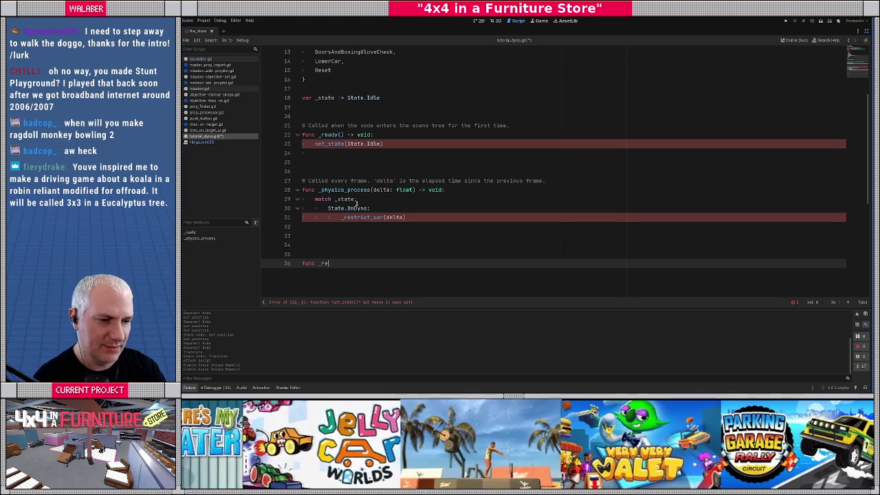
pyautogui.write('strict_car')
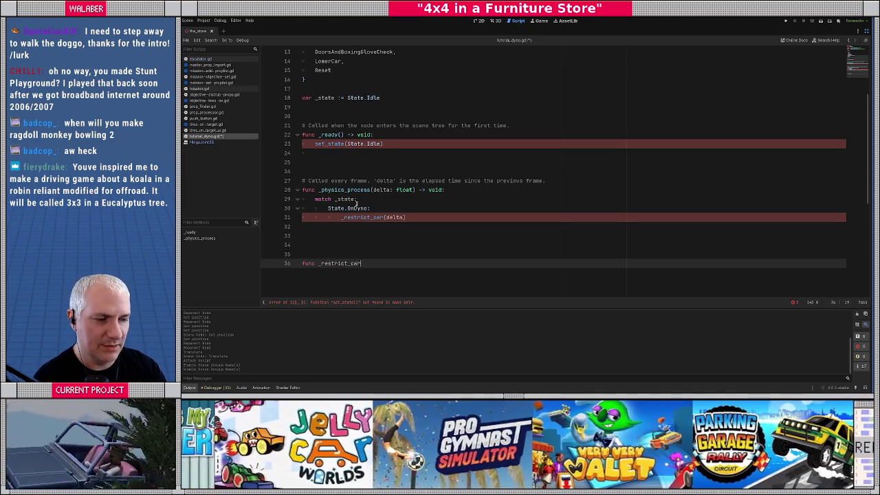
pyautogui.write('(delta:float) -')
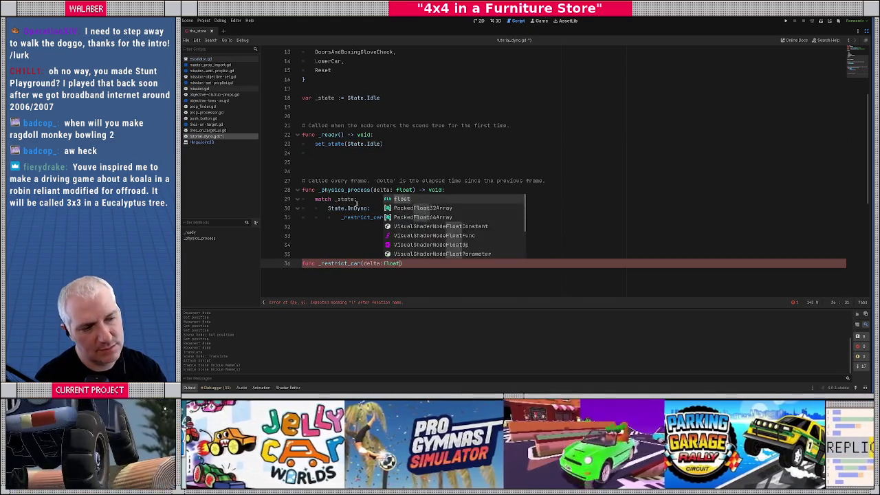
pyautogui.write('> void:')
pyautogui.press('Return')
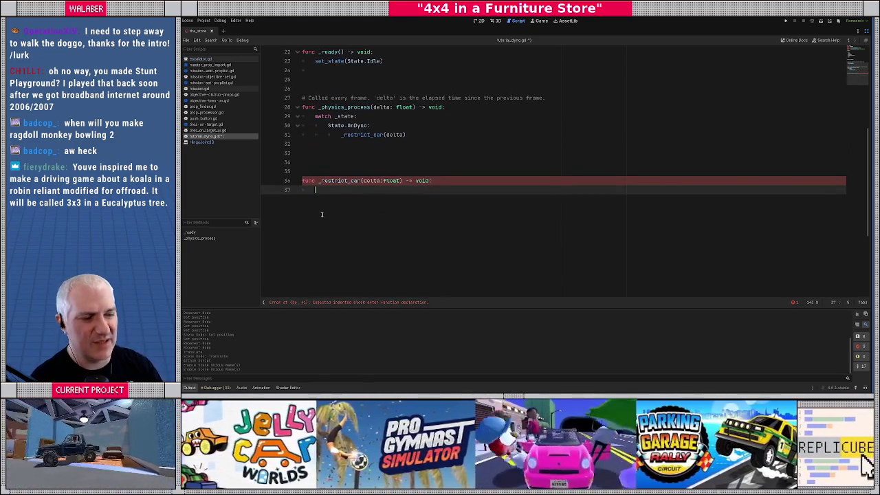
pyautogui.click(362, 181)
pyautogui.write('_')
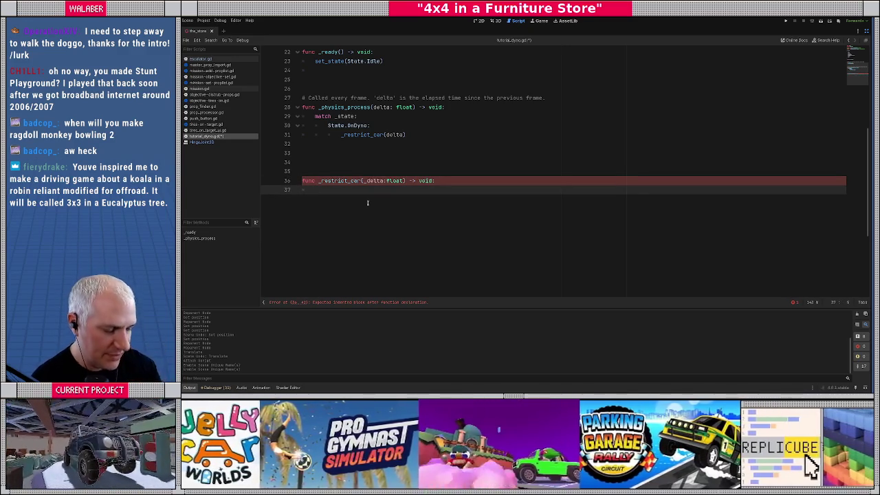
pyautogui.scroll(7, 367, 203)
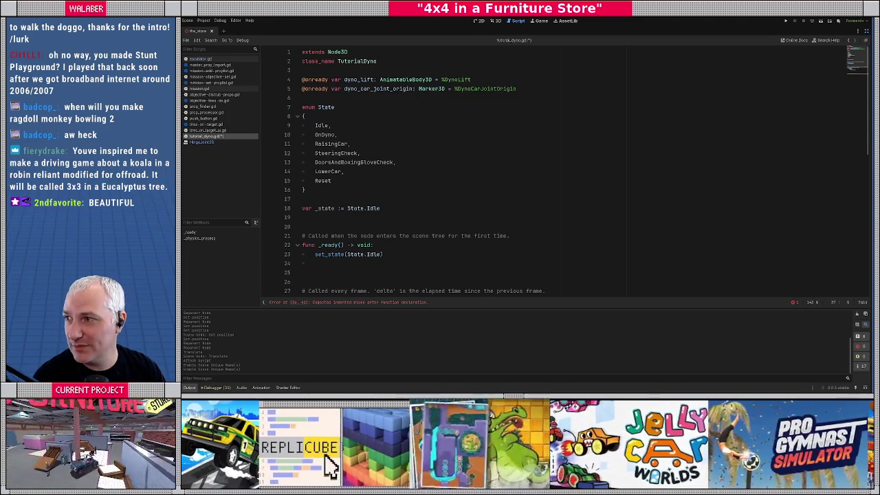
pyautogui.hotkey('alt', 'Tab')
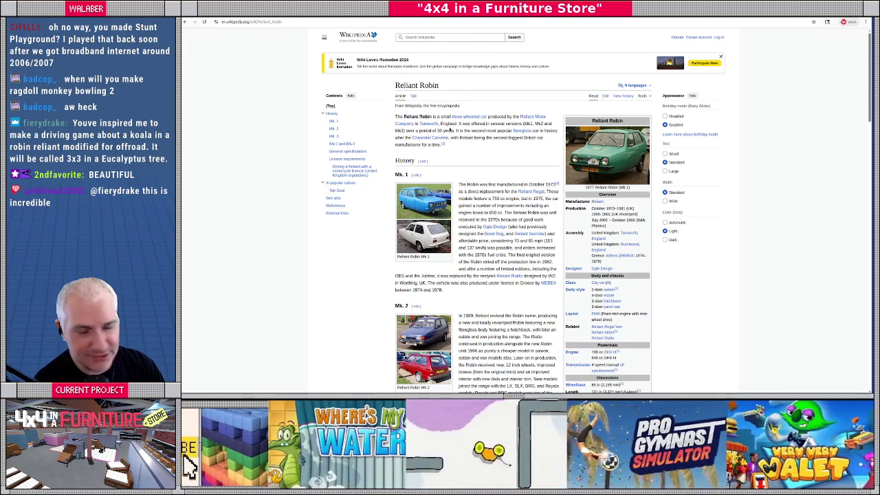
# Scroll down through the Reliant Robin Wikipedia article and back up before returning to Godot.
pyautogui.scroll(-2, 413, 283)
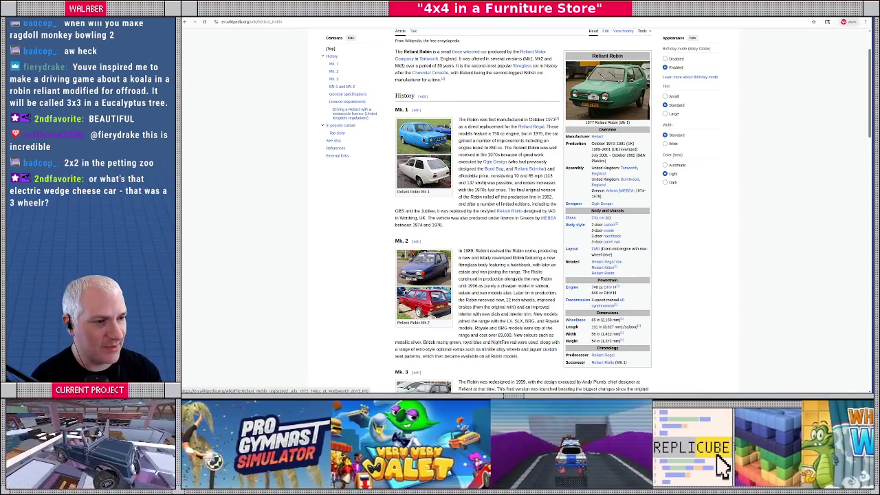
pyautogui.scroll(-5, 415, 165)
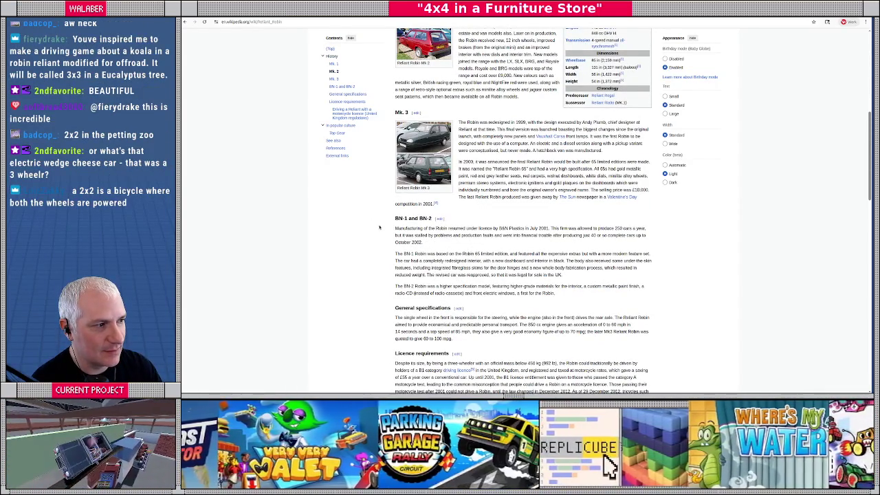
pyautogui.scroll(-5, 385, 227)
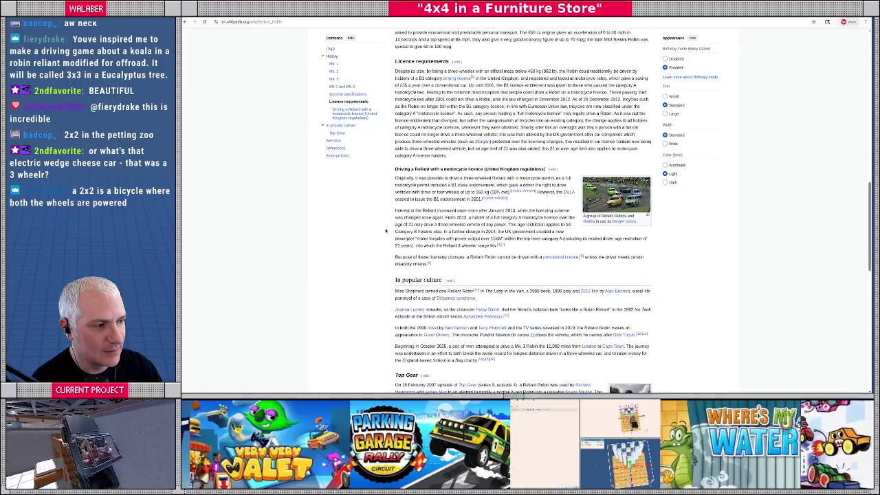
pyautogui.scroll(-3, 385, 231)
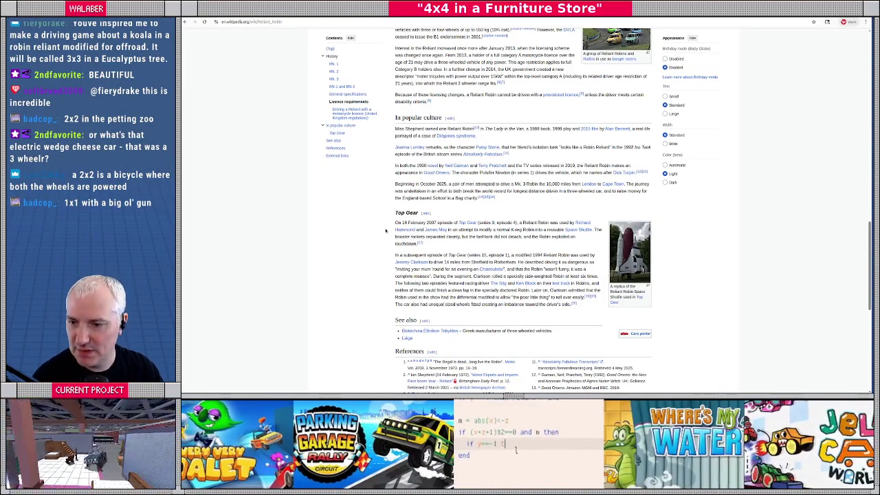
pyautogui.scroll(15, 385, 230)
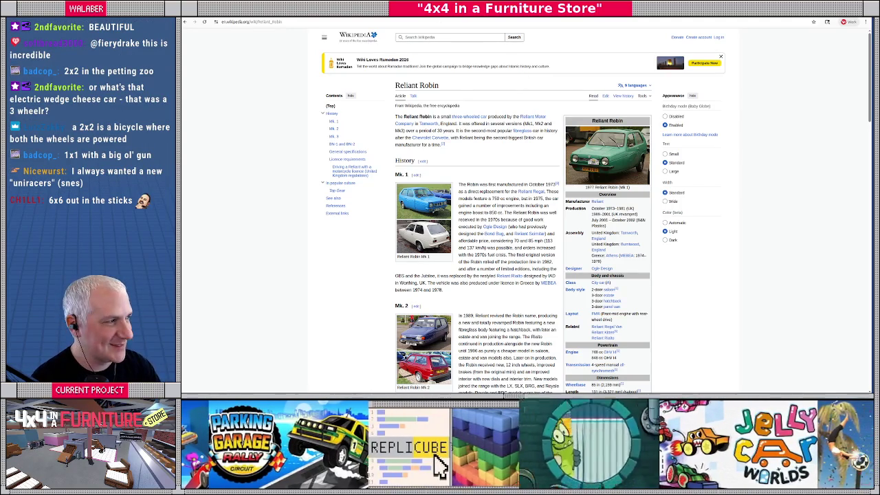
pyautogui.hotkey('alt', 'Tab')
# Declare var _car : Crawler = null on the line below _state.
pyautogui.click(356, 208)
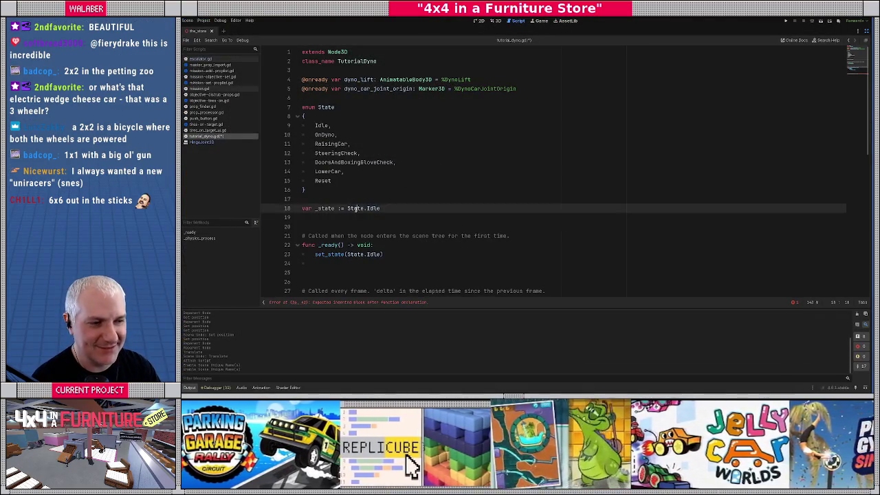
pyautogui.scroll(-8, 334, 213)
pyautogui.press('Down')
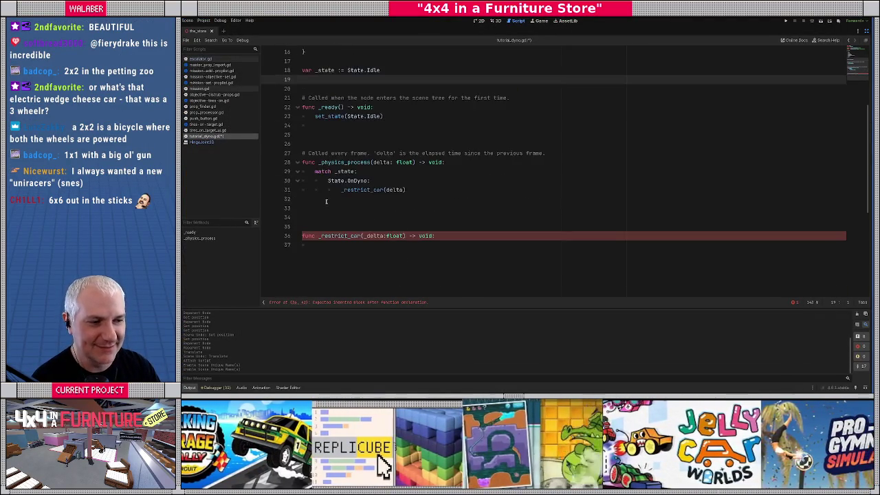
pyautogui.click(322, 166)
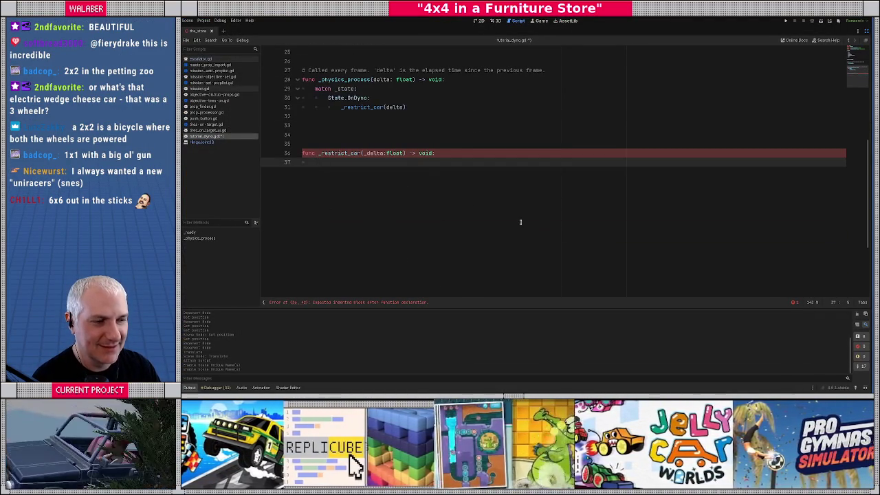
pyautogui.scroll(2, 521, 221)
pyautogui.scroll(1, 520, 221)
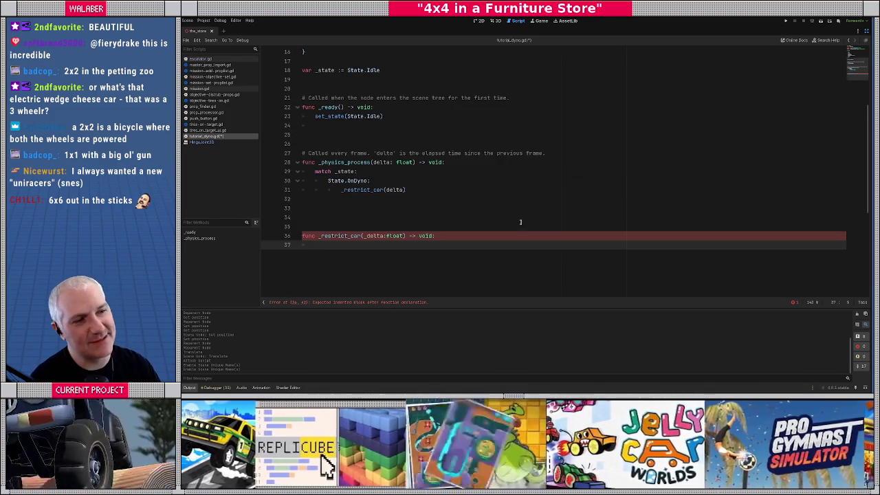
pyautogui.scroll(5, 446, 177)
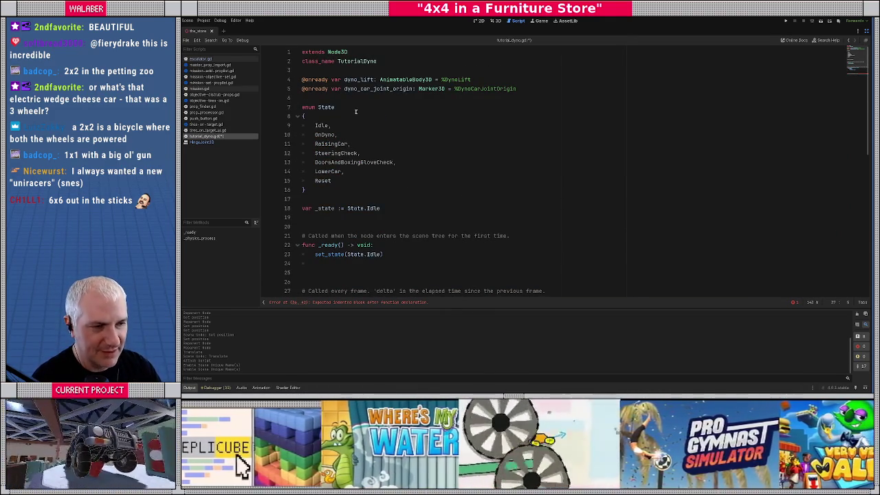
pyautogui.scroll(-1, 360, 156)
pyautogui.click(320, 192)
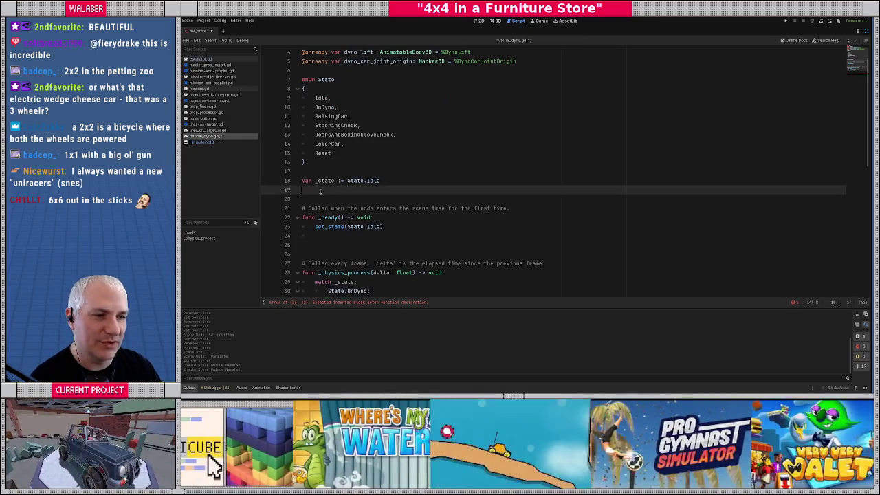
pyautogui.write('var _car : ')
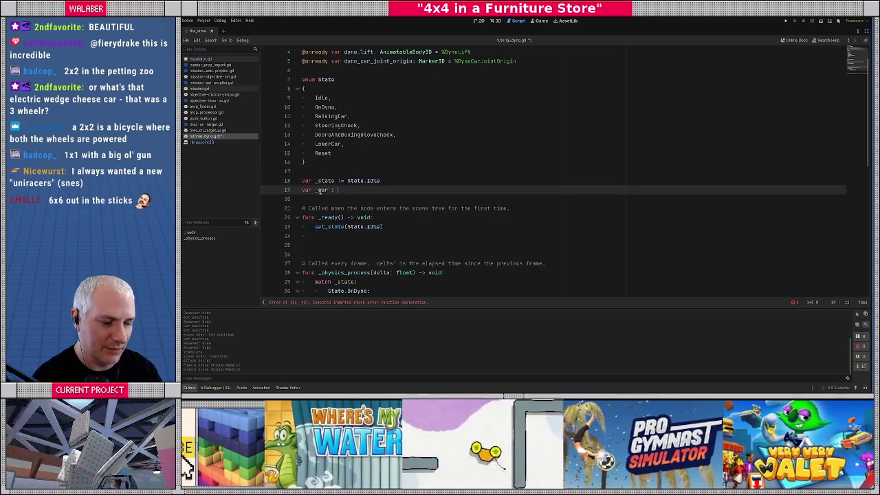
pyautogui.write('Crawler')
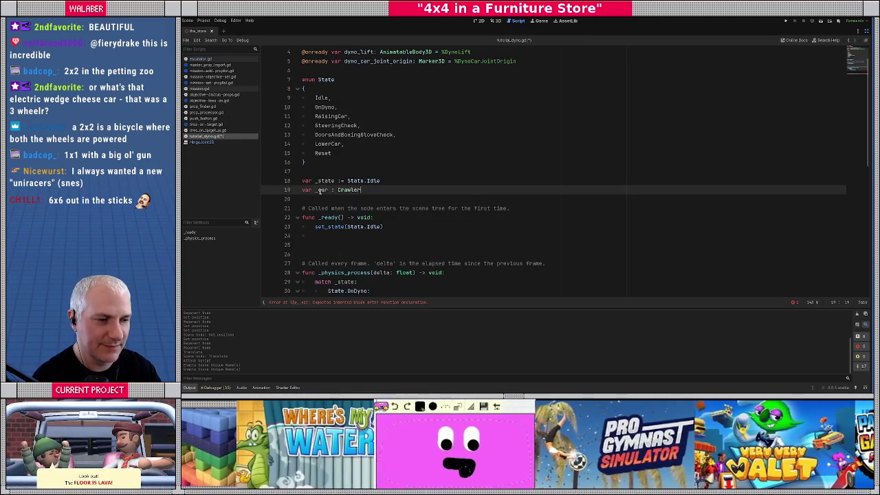
pyautogui.write(' = null')
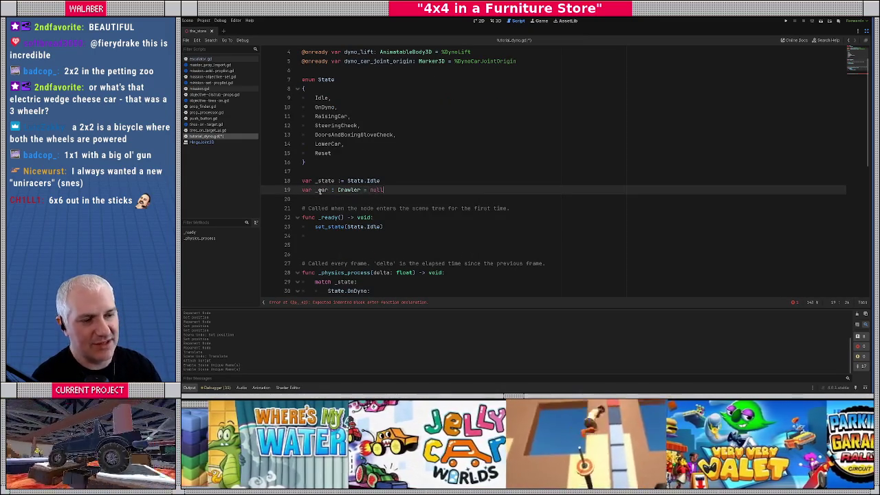
# Type Context.car into _ready, then delete the unfinished reference.
pyautogui.scroll(-2, 369, 189)
pyautogui.click(369, 183)
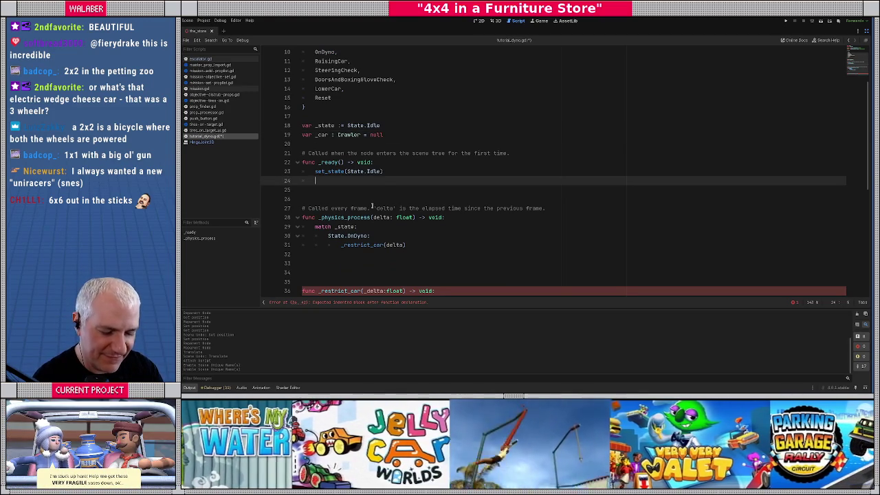
pyautogui.write('Context.car')
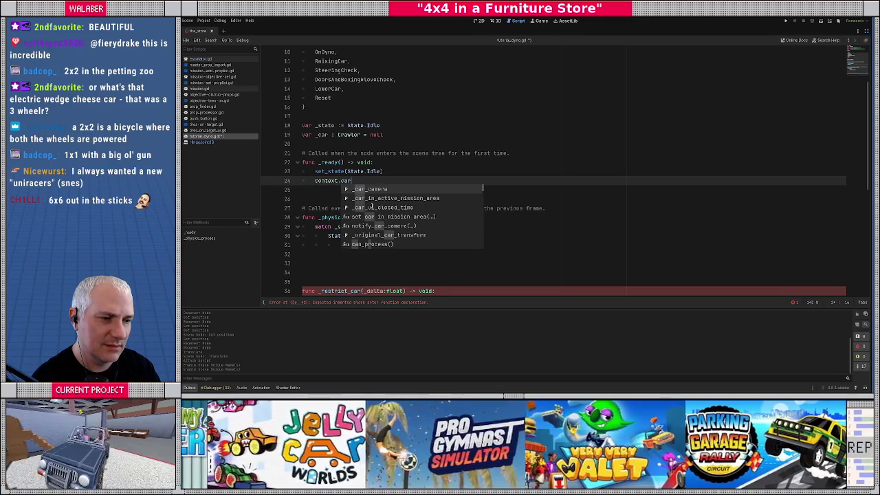
pyautogui.hotkey('ctrl', 'BackSpace')
pyautogui.hotkey('ctrl', 'BackSpace')
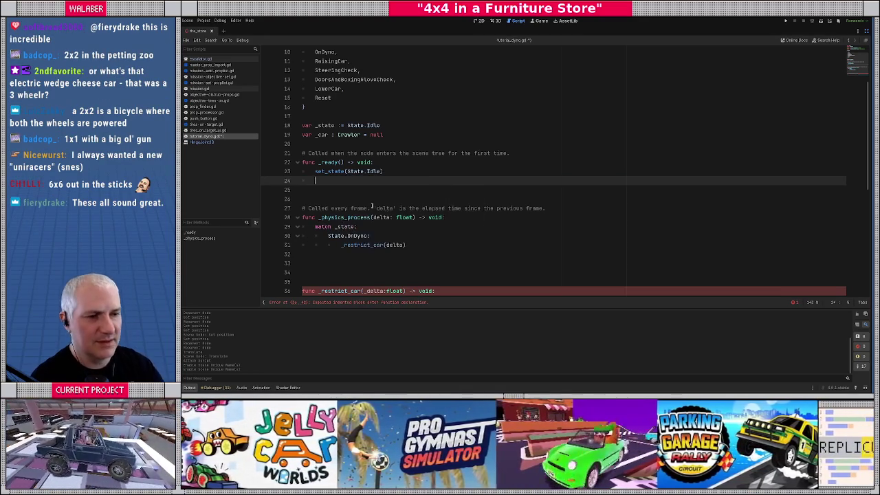
# Open game-context.gd and find notify_crawler with a search for 'notify_'.
pyautogui.hotkey('ctrl', 'alt', 'o')
pyautogui.write('context')
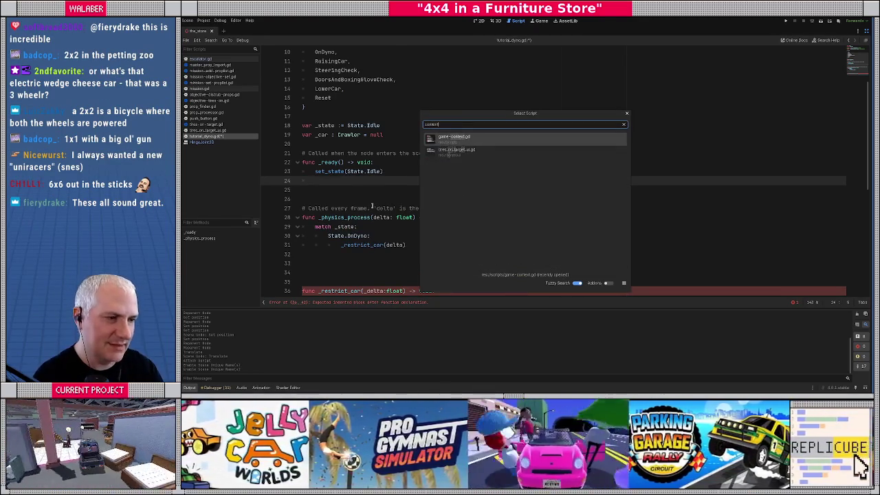
pyautogui.press('Return')
pyautogui.hotkey('ctrl', 'f')
pyautogui.write('notify_')
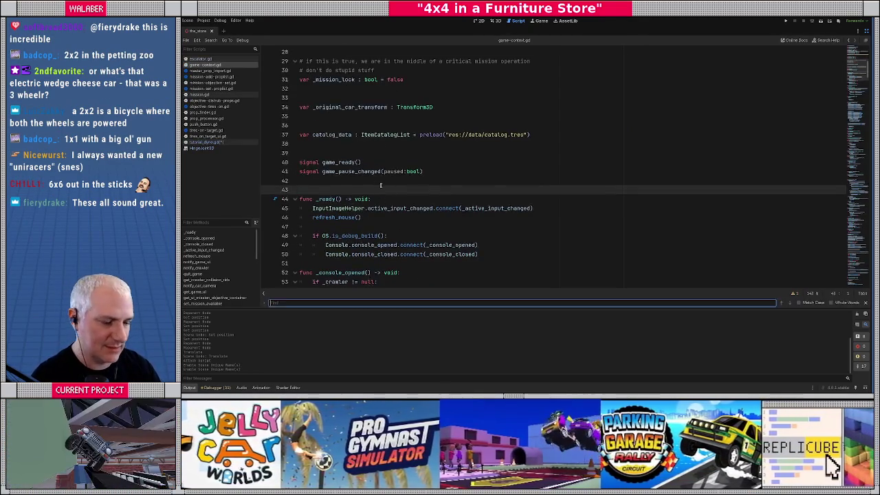
pyautogui.press('Return')
pyautogui.press('Escape')
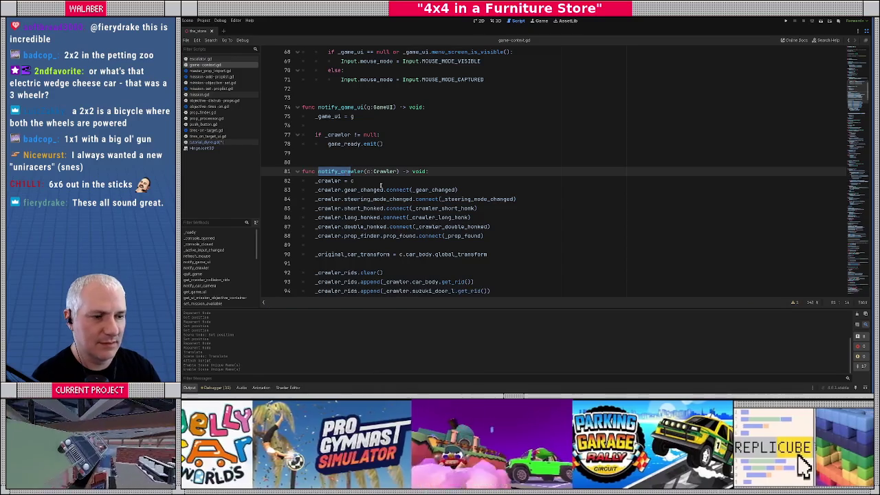
# Jump to the game_ready signal declaration and insert a blank line above it.
pyautogui.scroll(-5, 318, 204)
pyautogui.scroll(-3, 318, 204)
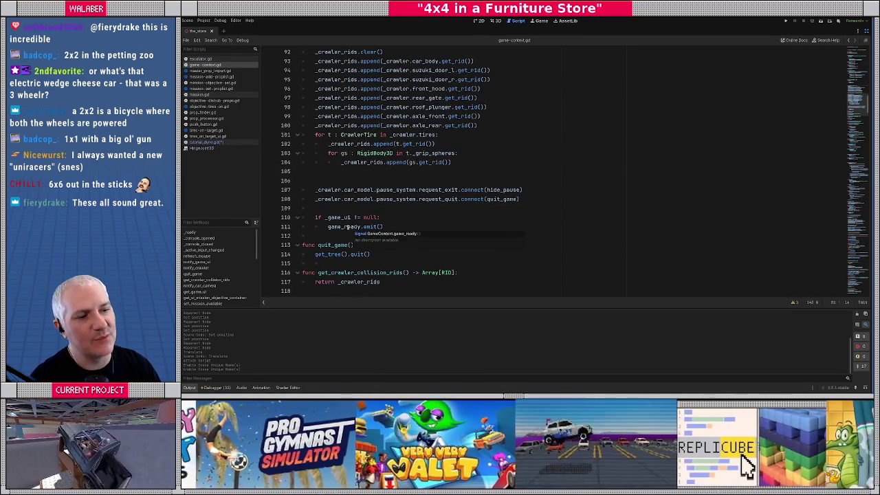
pyautogui.press('ctrl')
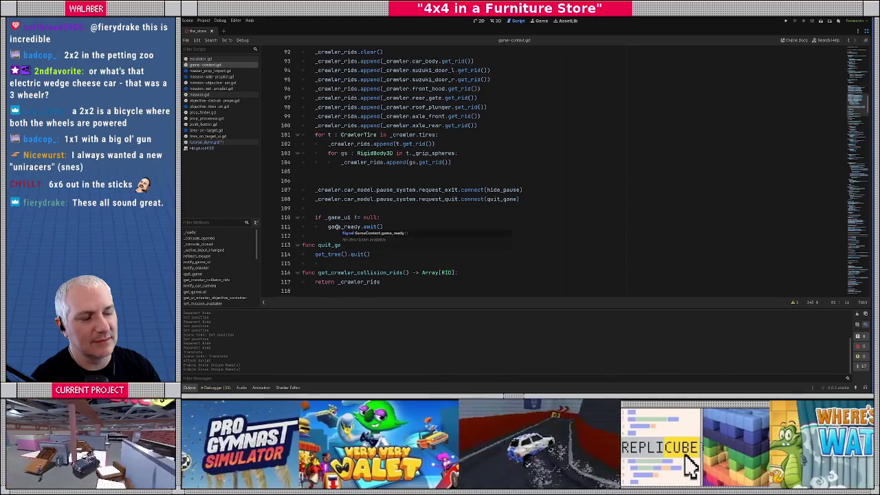
pyautogui.keyDown('ctrl'); pyautogui.click(337, 228); pyautogui.keyUp('ctrl')
pyautogui.scroll(5, 435, 142)
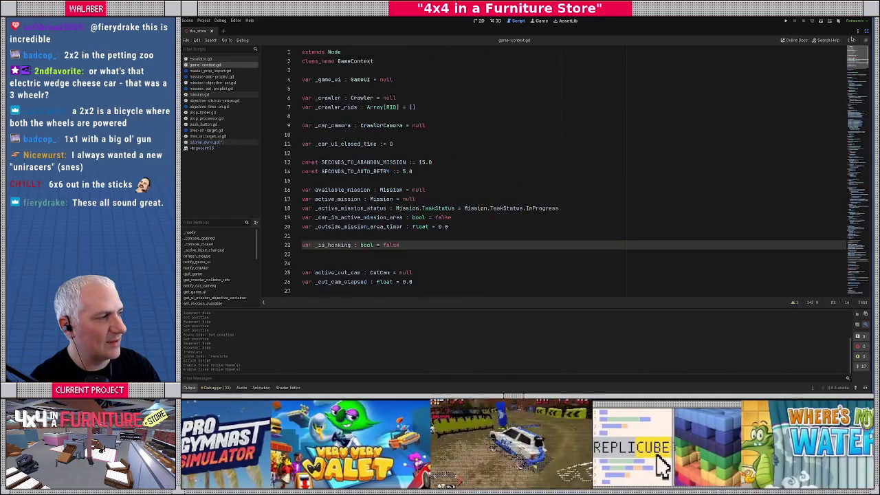
pyautogui.scroll(-9, 434, 142)
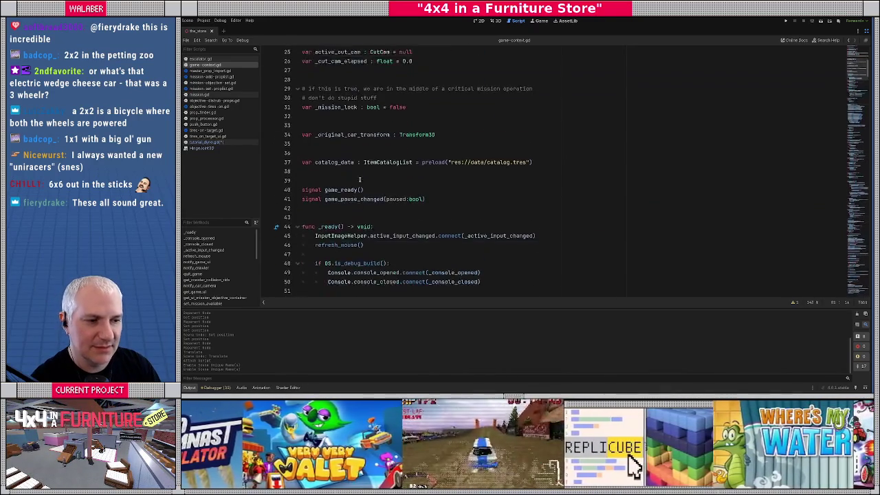
pyautogui.click(341, 163)
pyautogui.press('Up')
pyautogui.press('Return')
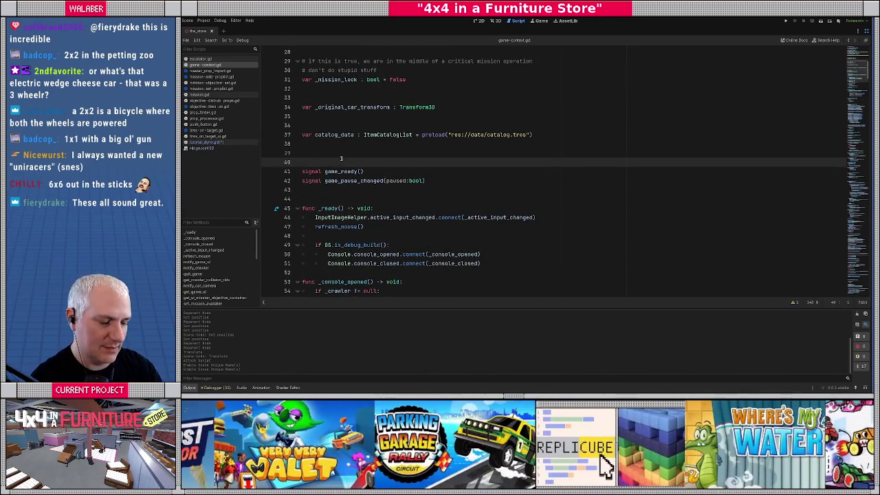
# Declare signal car_ready(c: Crawler) above game_ready.
pyautogui.write('signal car_rea')
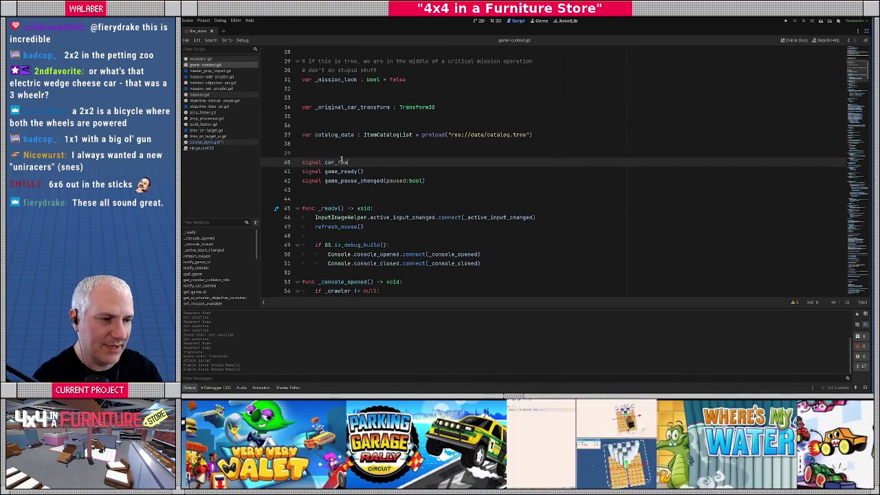
pyautogui.write('dy(c:Craw')
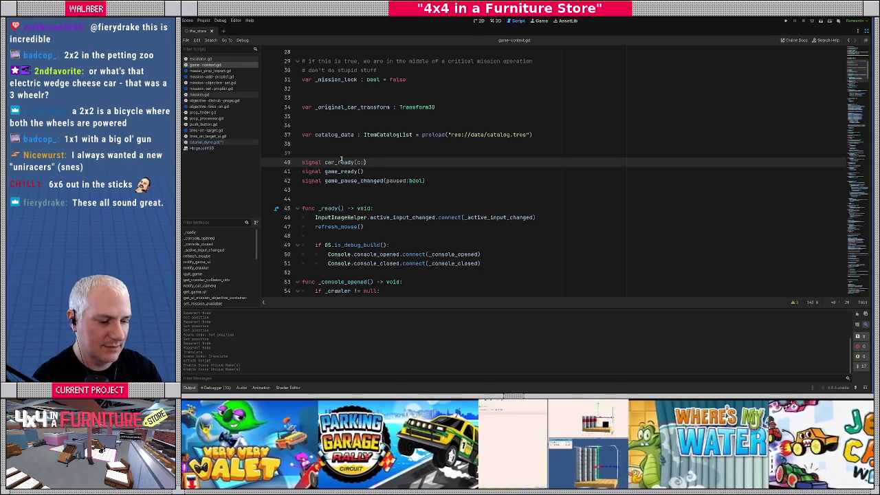
pyautogui.write('l')
pyautogui.press('Return')
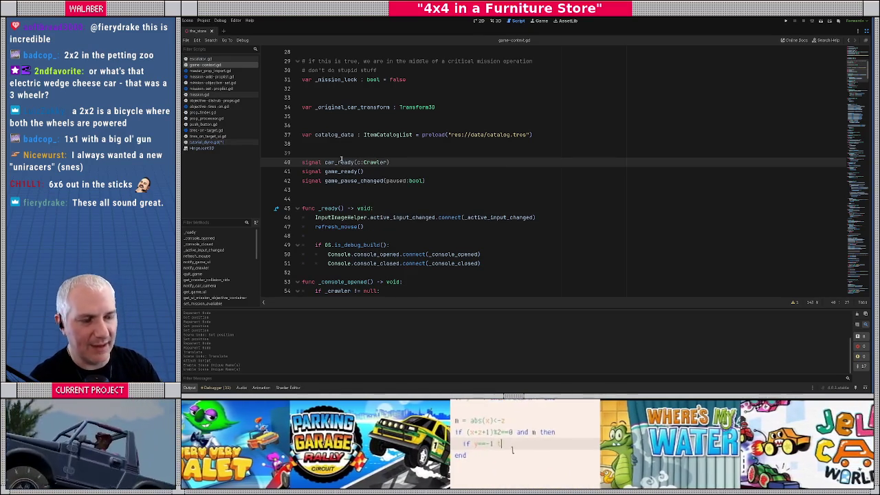
pyautogui.doubleClick(336, 162)
pyautogui.hotkey('ctrl', 'c')
pyautogui.scroll(-3, 332, 171)
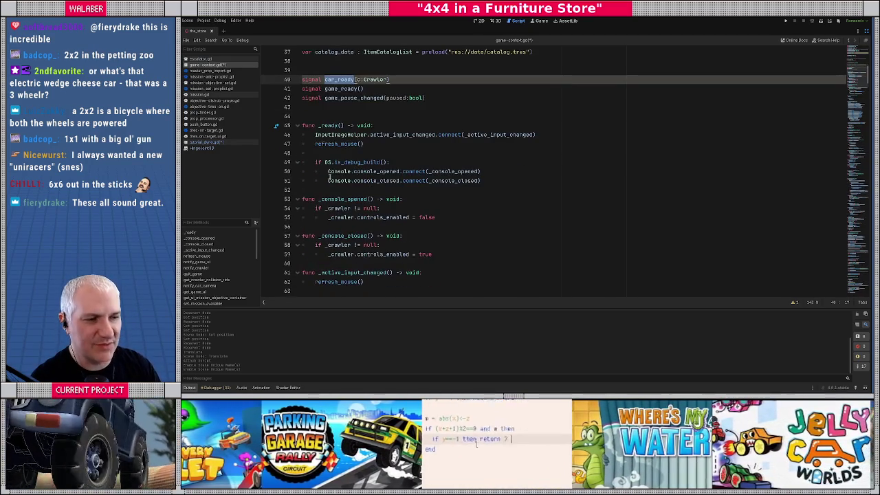
pyautogui.scroll(-6, 316, 180)
pyautogui.scroll(-13, 315, 187)
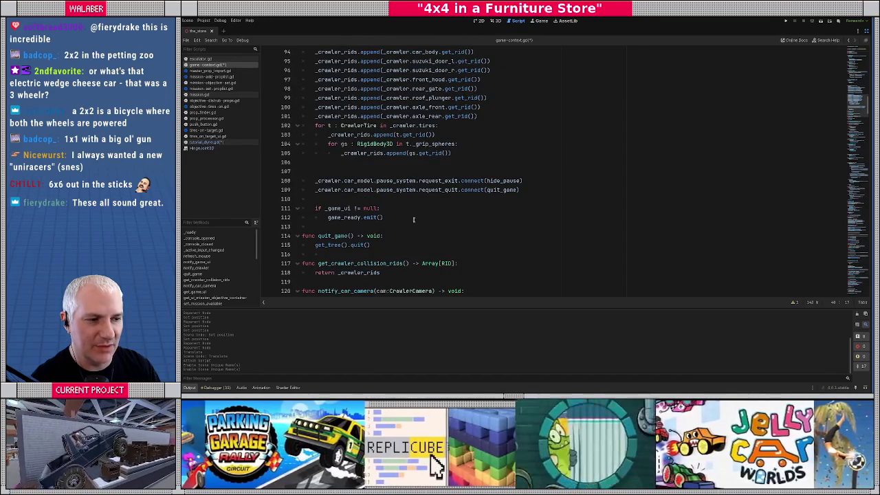
# Add car_ready.emit(_crawler) after game_ready.emit().
pyautogui.click(414, 219)
pyautogui.press('Return')
pyautogui.press('Return')
pyautogui.hotkey('ctrl', 'v')
pyautogui.write('.emit(_cra')
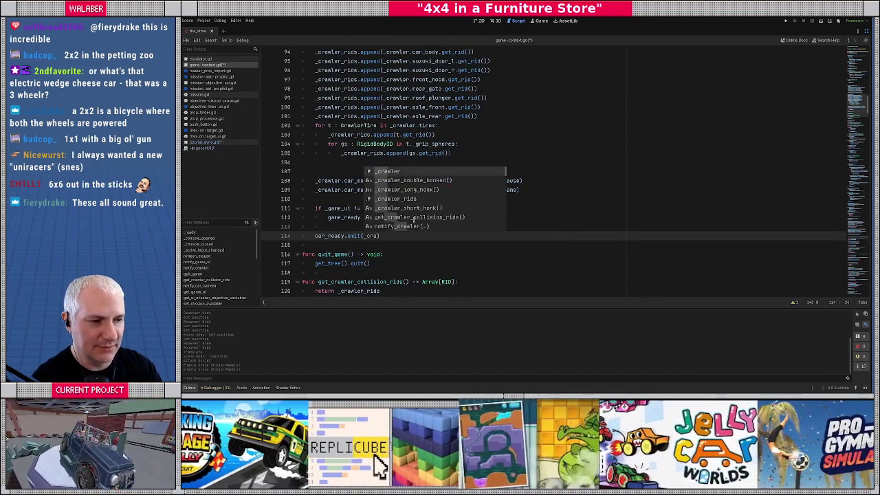
pyautogui.press('Return')
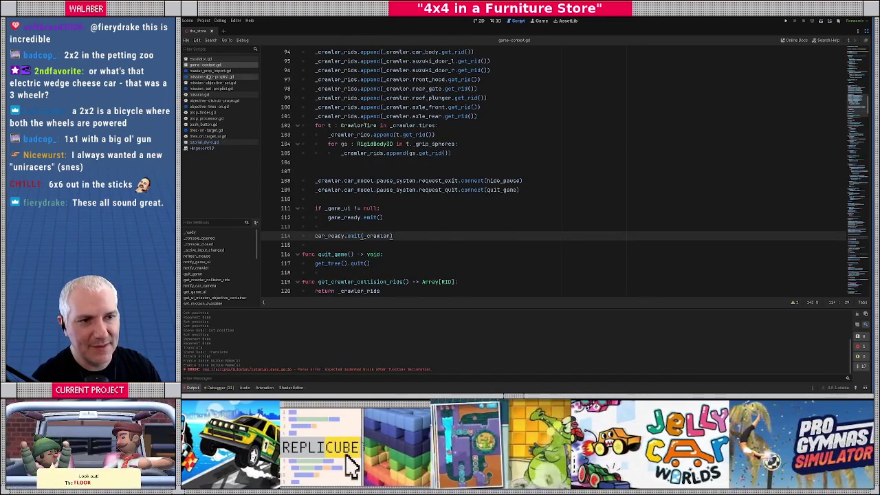
pyautogui.click(204, 141)
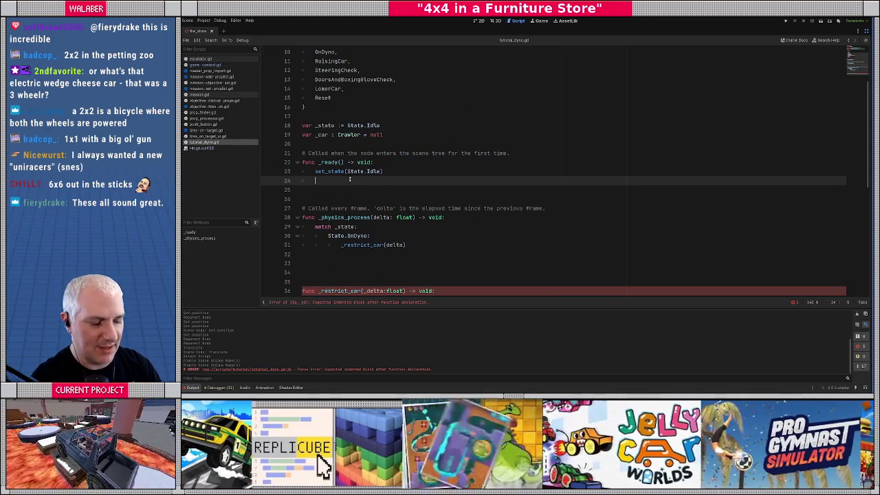
# In _ready, add Context.car_ready.connect(_got_car).
pyautogui.write('Context')
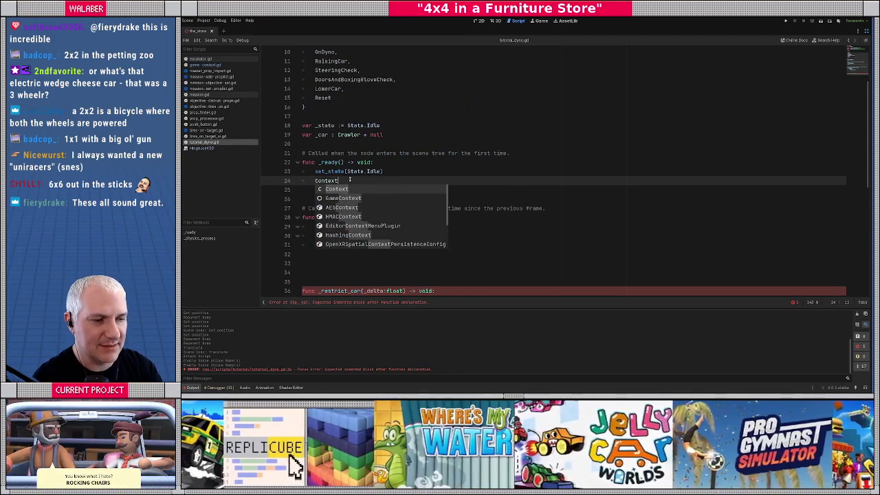
pyautogui.write('.car')
pyautogui.press('Return')
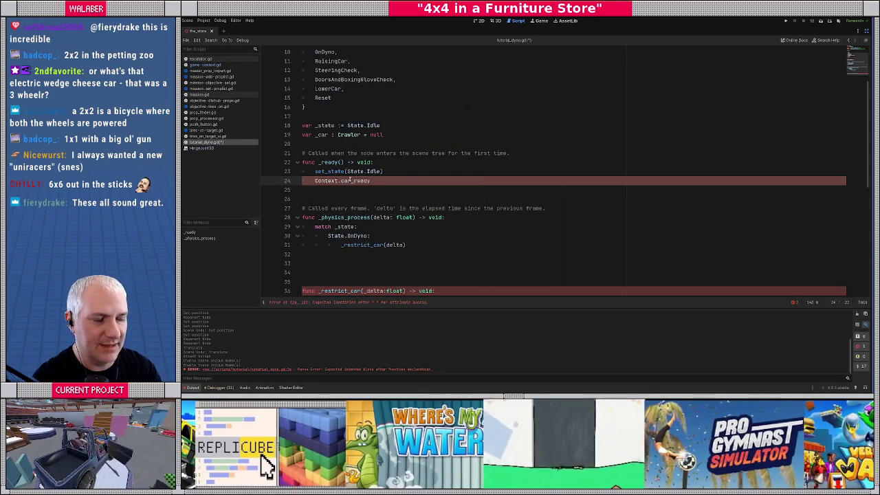
pyautogui.write('.connect(')
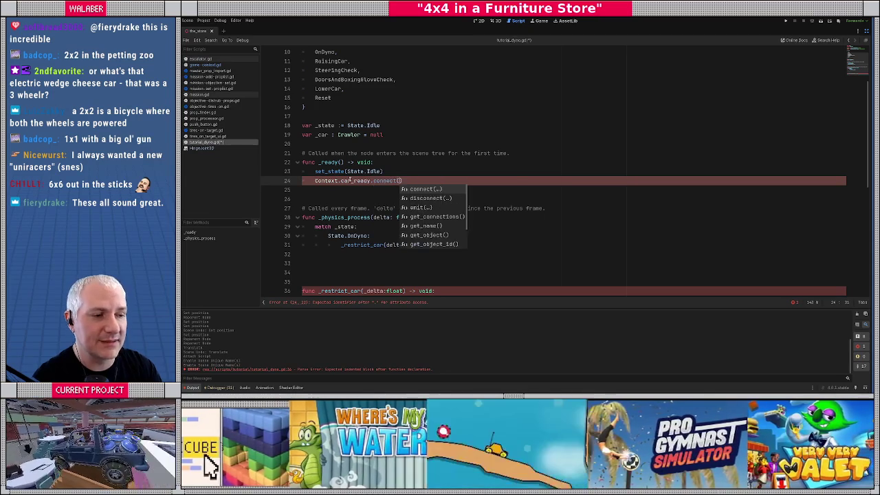
pyautogui.press('Return')
pyautogui.write('_got_c')
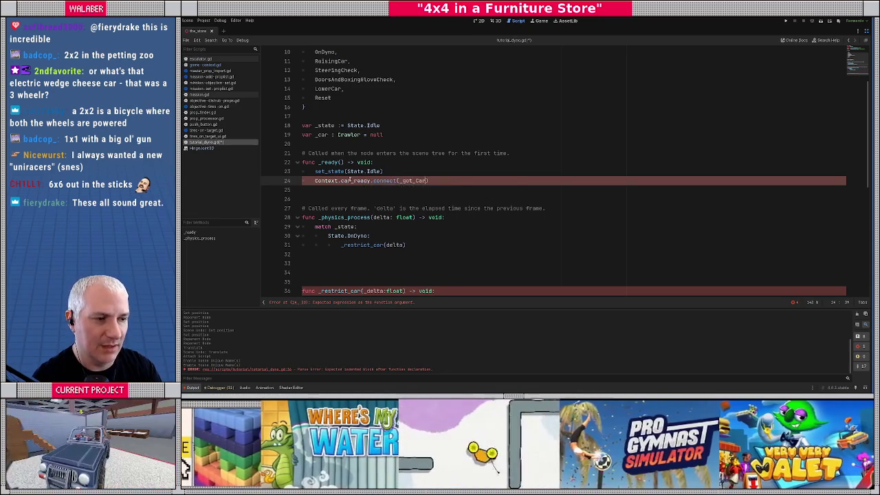
pyautogui.write('ar')
pyautogui.press('End')
pyautogui.press('Return')
pyautogui.press('Return')
# Write func _got_car(c: Crawler) -> void: with the body _car = c.
pyautogui.press('BackSpace')
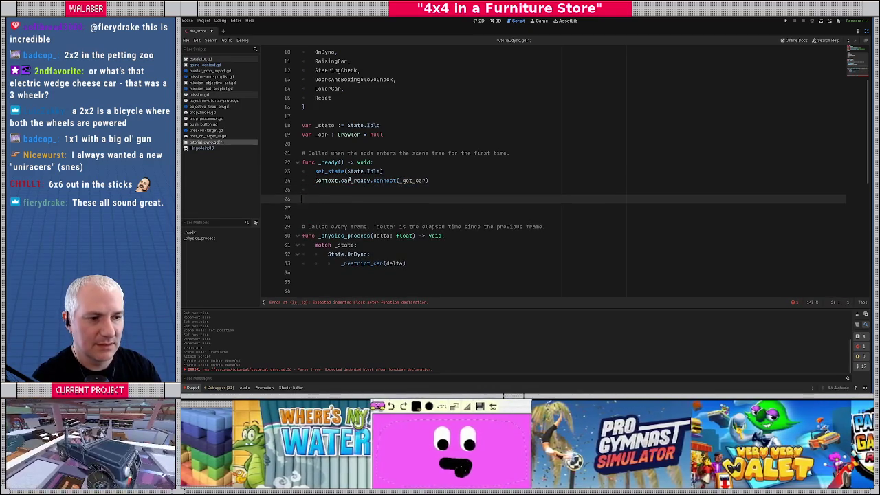
pyautogui.write('func _got_car(c:')
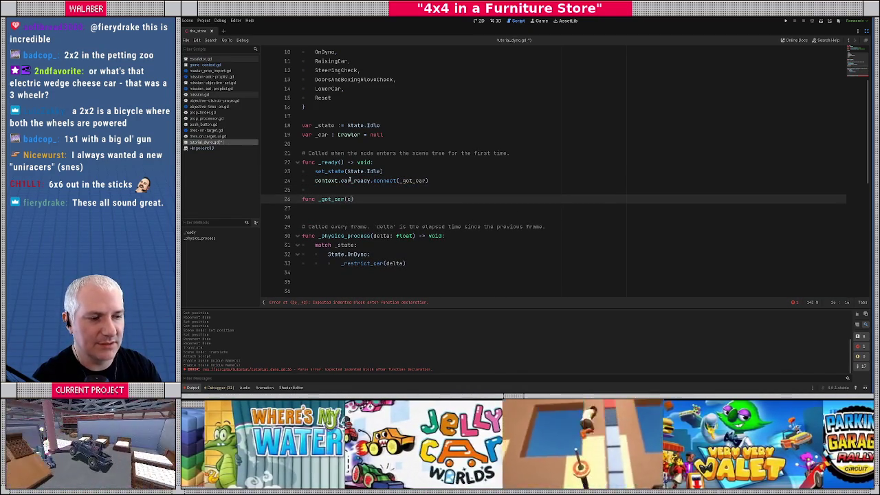
pyautogui.write('Crawler) -> ')
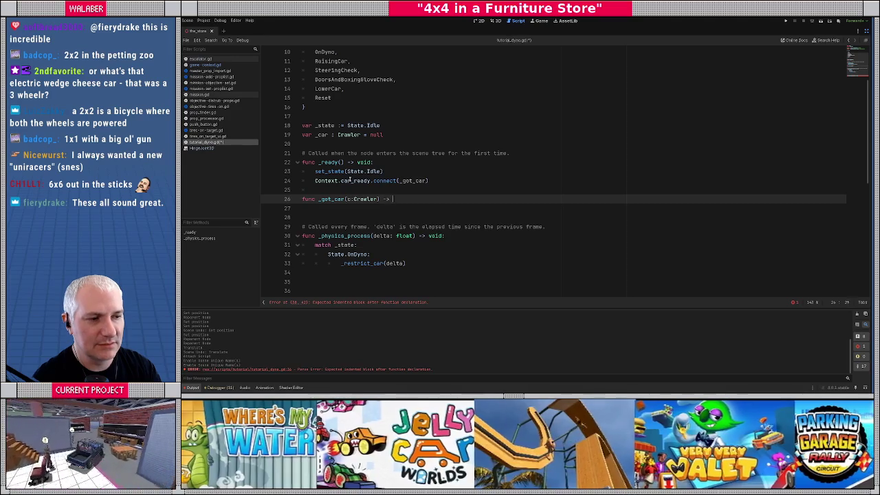
pyautogui.write('void:')
pyautogui.press('Return')
pyautogui.write('_car = c')
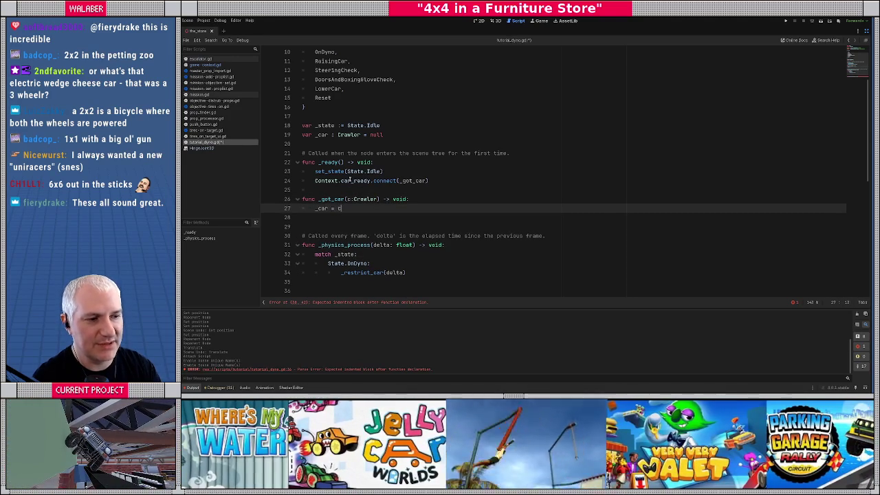
pyautogui.scroll(-3, 350, 179)
pyautogui.click(452, 162)
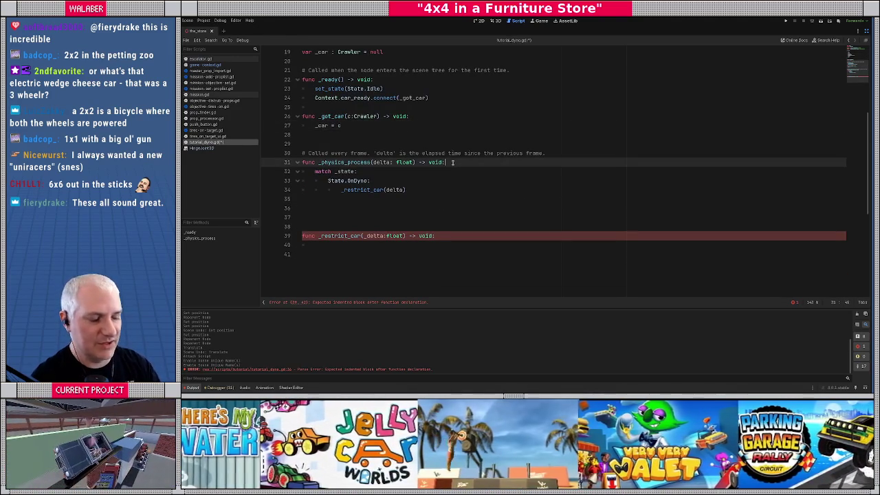
# Add 'if _car == null: return' at the top of _physics_process.
pyautogui.press('Return')
pyautogui.write('if _')
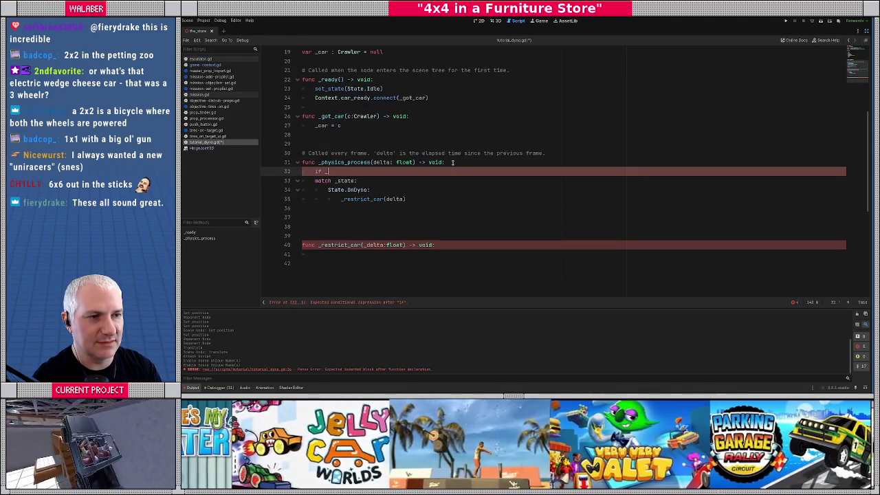
pyautogui.write('car == null:')
pyautogui.press('Return')
pyautogui.write('return')
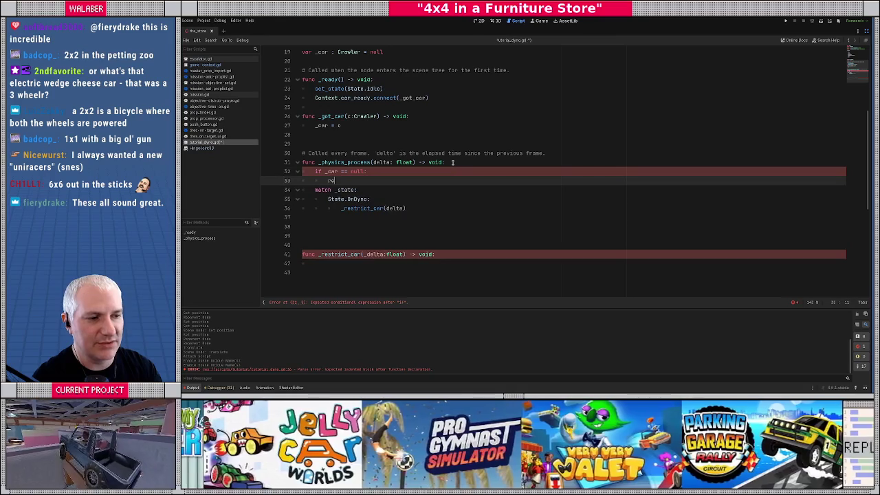
pyautogui.press('Return')
pyautogui.scroll(-3, 323, 190)
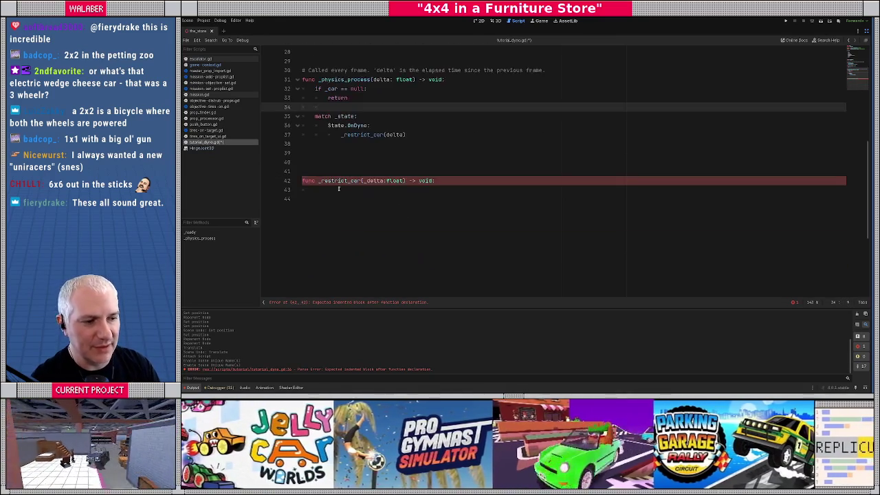
pyautogui.click(323, 190)
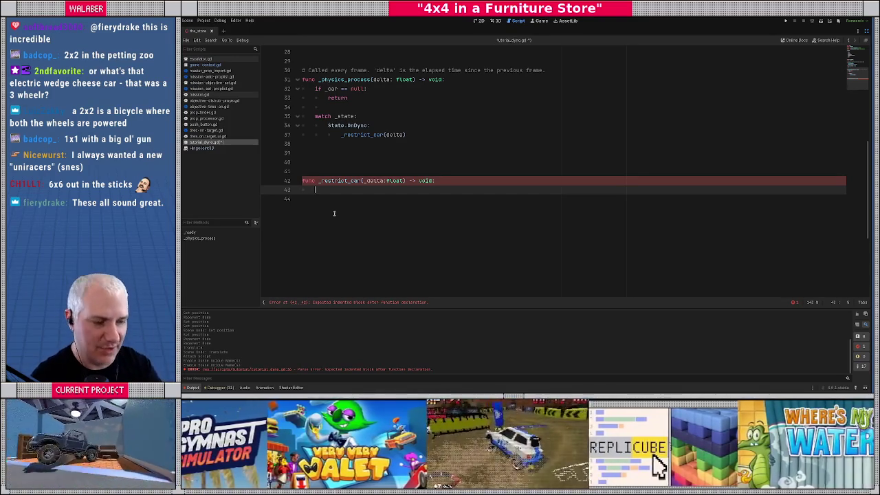
# Declare var pos_anchor := dyno_car_joint_origin.global_position in _restrict_car.
pyautogui.write('var')
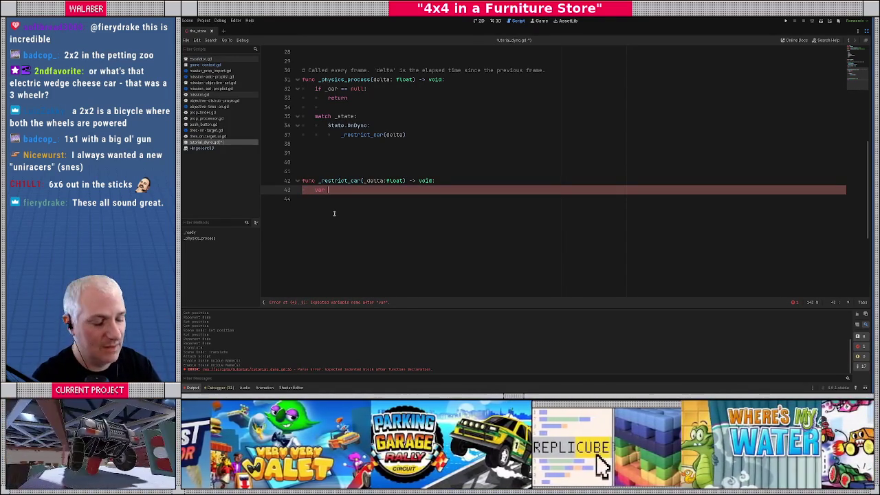
pyautogui.write(' pos')
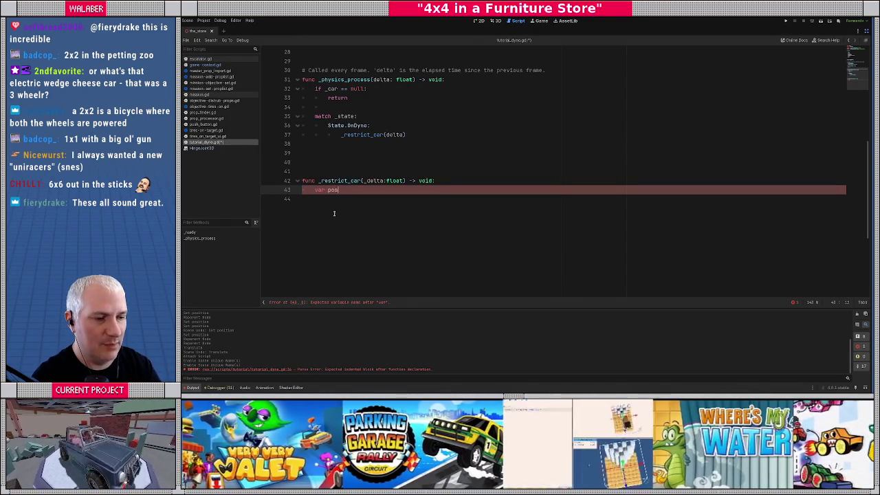
pyautogui.write('_anch')
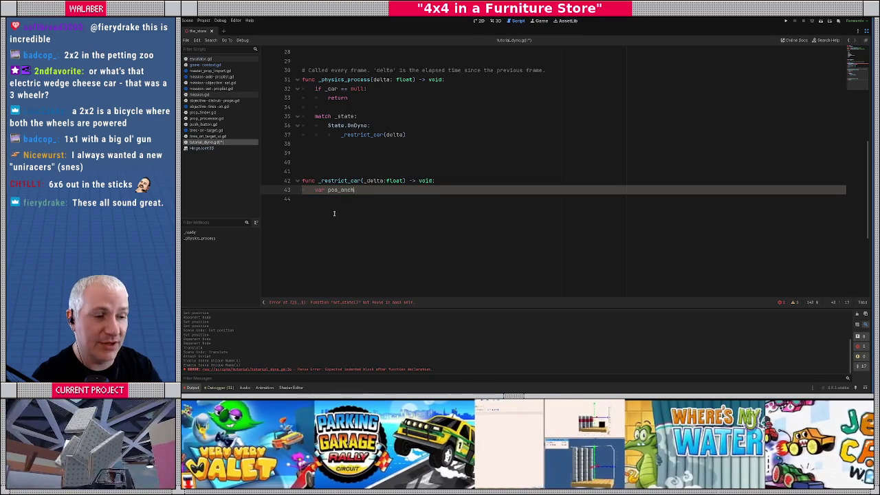
pyautogui.write('or :=')
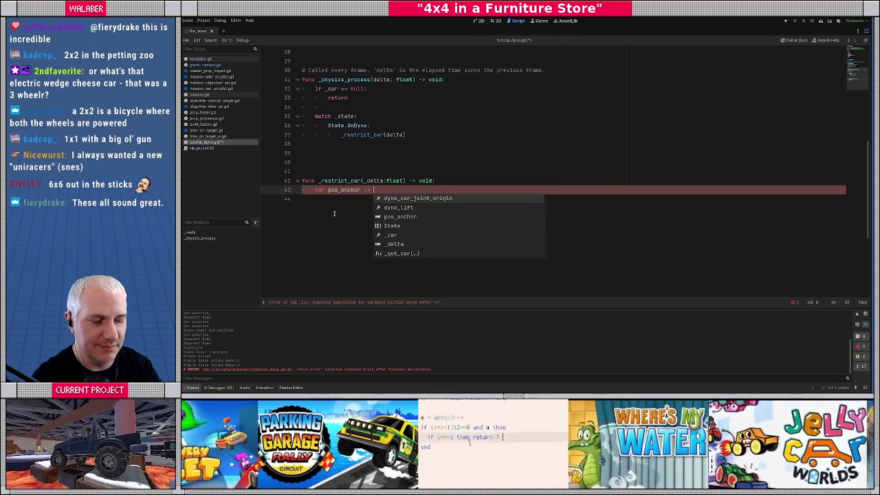
pyautogui.scroll(9, 334, 213)
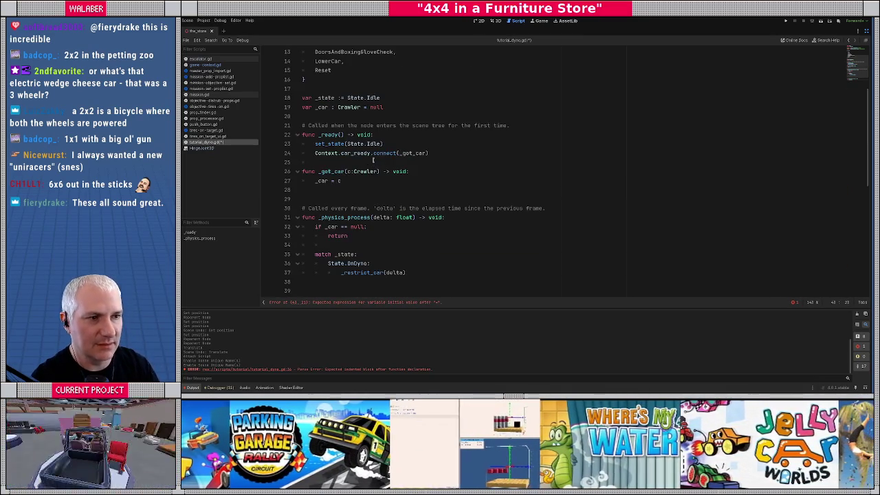
pyautogui.write('dyno_c')
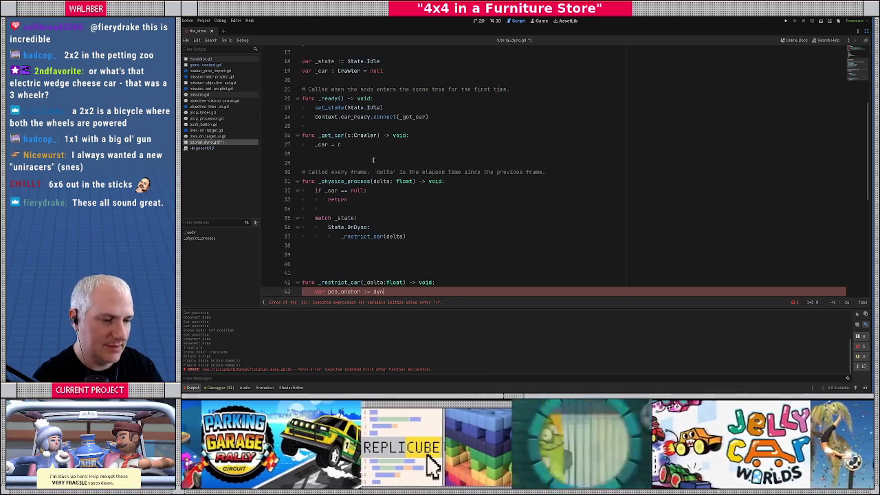
pyautogui.press('Return')
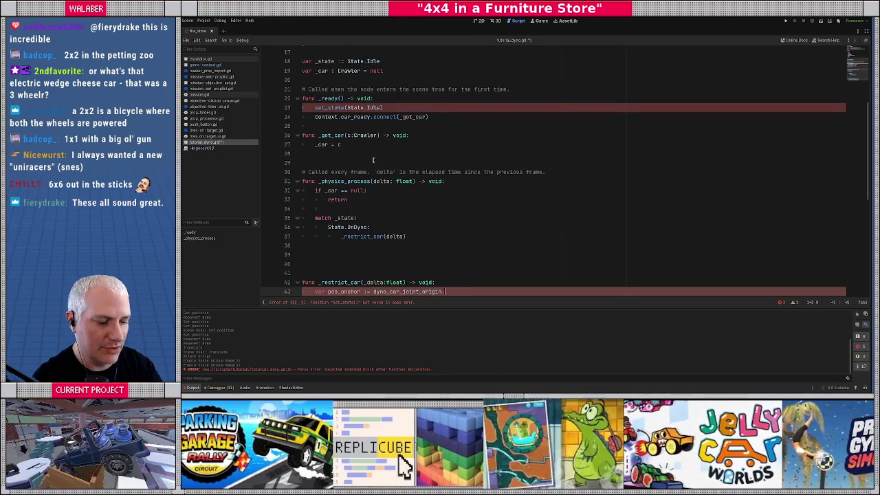
pyautogui.write('.global_p')
pyautogui.press('Return')
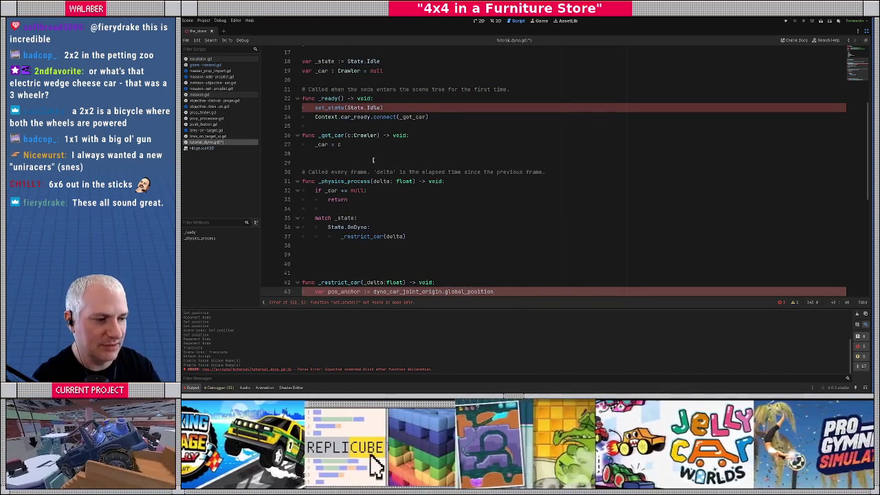
pyautogui.press('Return')
pyautogui.scroll(-4, 428, 160)
# Start var pos_car, then insert var vel_anchor := Vector3.ZERO above it.
pyautogui.write('var p')
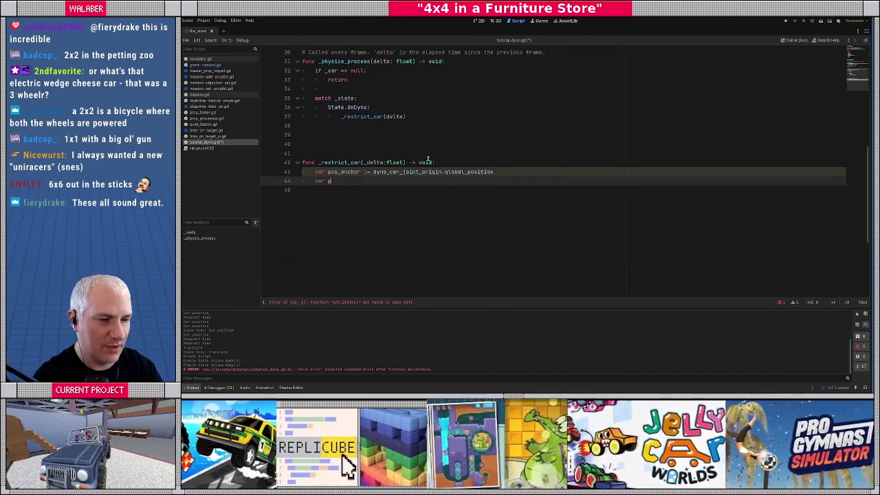
pyautogui.write('os_car :=')
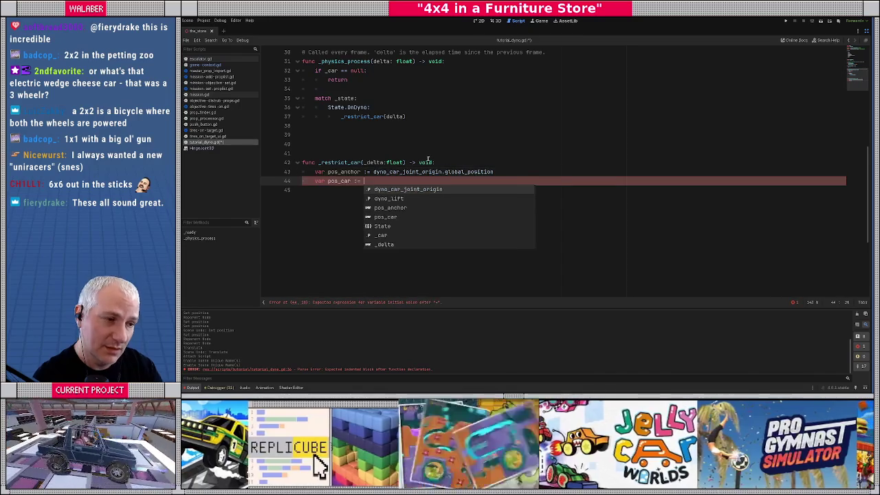
pyautogui.press('Escape')
pyautogui.press('Up')
pyautogui.press('End')
pyautogui.press('Return')
pyautogui.write('va')
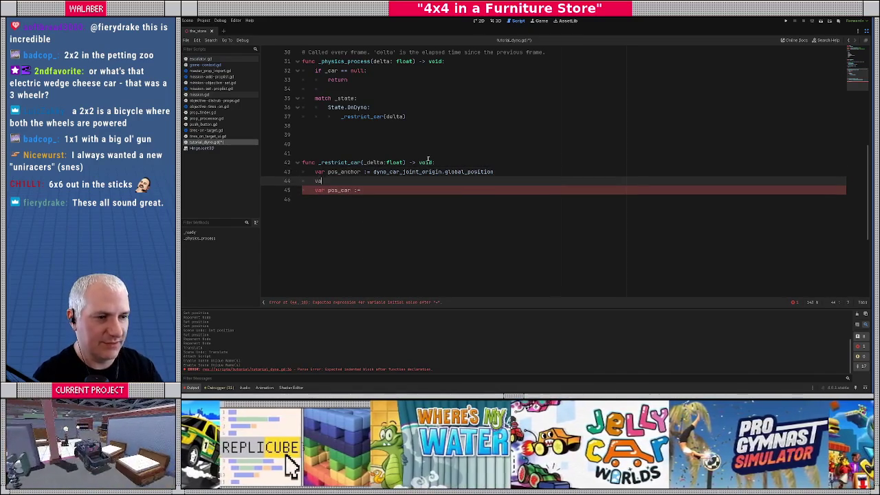
pyautogui.write('r vel_chanor :')
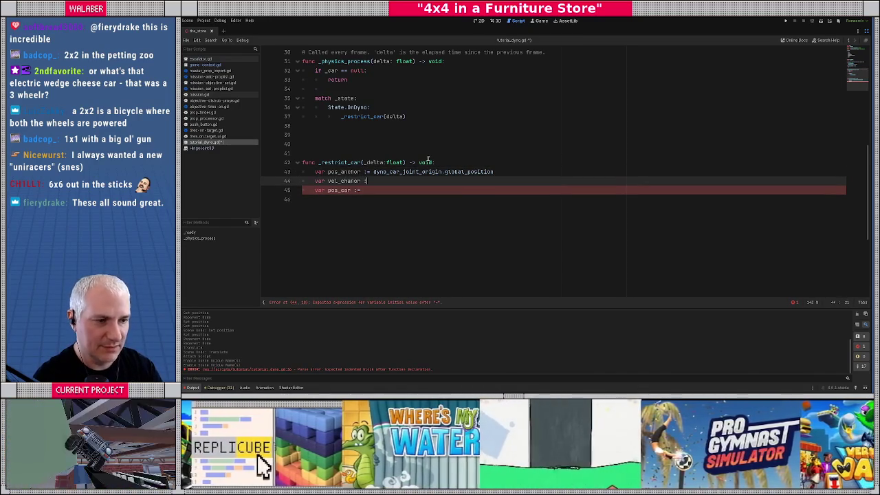
pyautogui.press('BackSpace')
pyautogui.press('BackSpace')
pyautogui.press('BackSpace')
pyautogui.press('BackSpace')
pyautogui.press('BackSpace')
pyautogui.press('BackSpace')
pyautogui.press('BackSpace')
pyautogui.press('BackSpace')
pyautogui.write('anch')
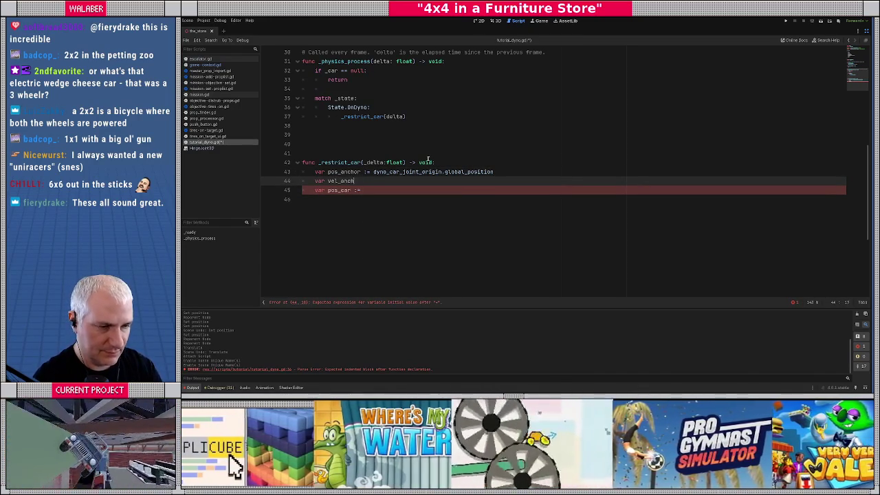
pyautogui.write('or := Vector3.ze')
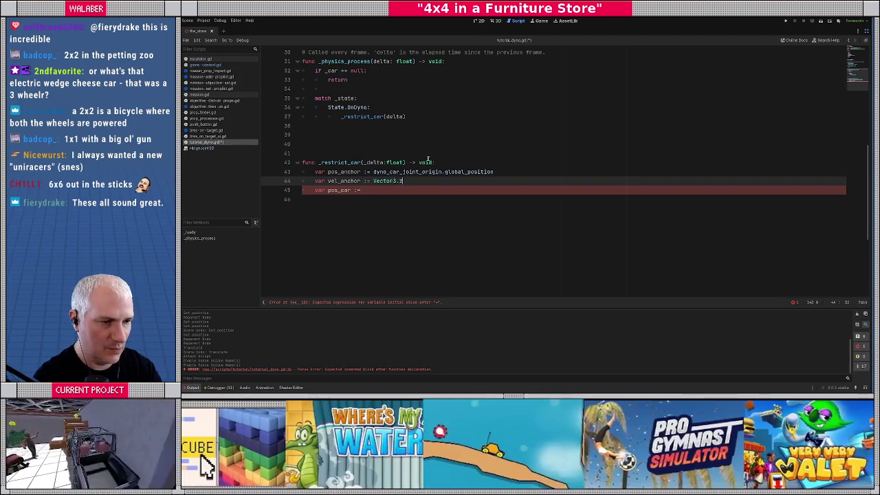
pyautogui.press('Return')
pyautogui.press('Return')
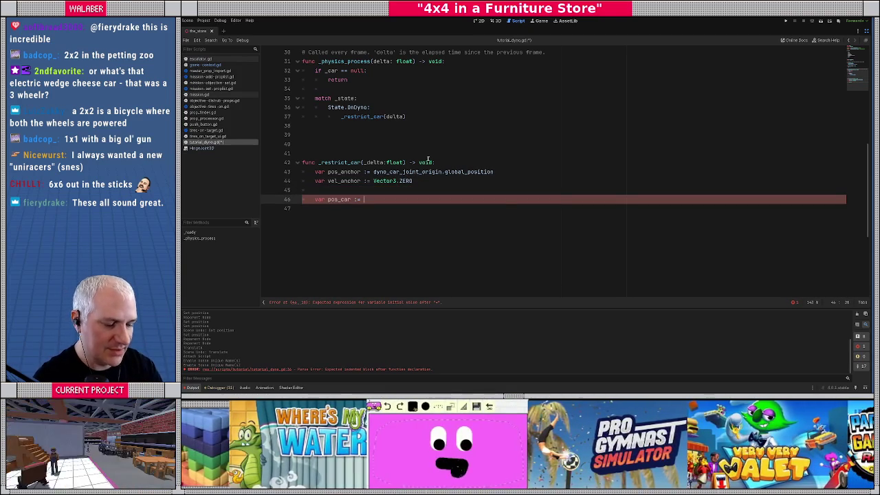
# Set pos_car to _car.car_body.global_position and var vel_car to its linear_velocity, then begin another var line.
pyautogui.write('_car.')
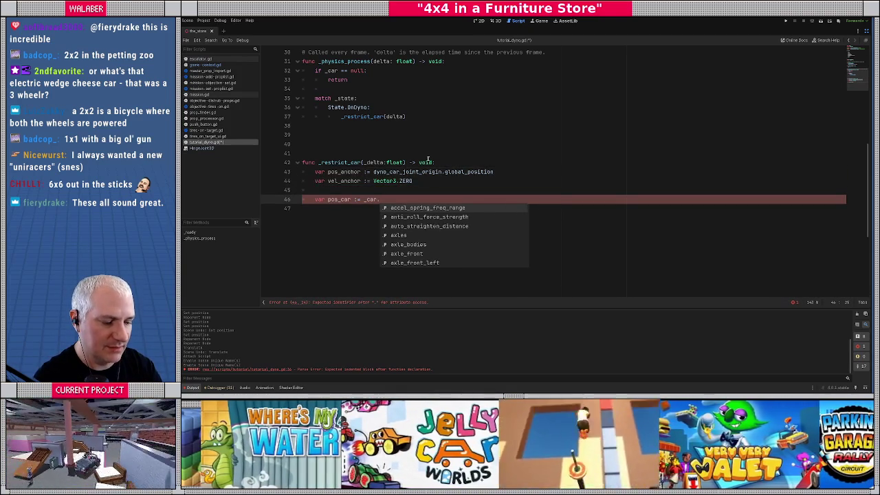
pyautogui.write('car_body.g')
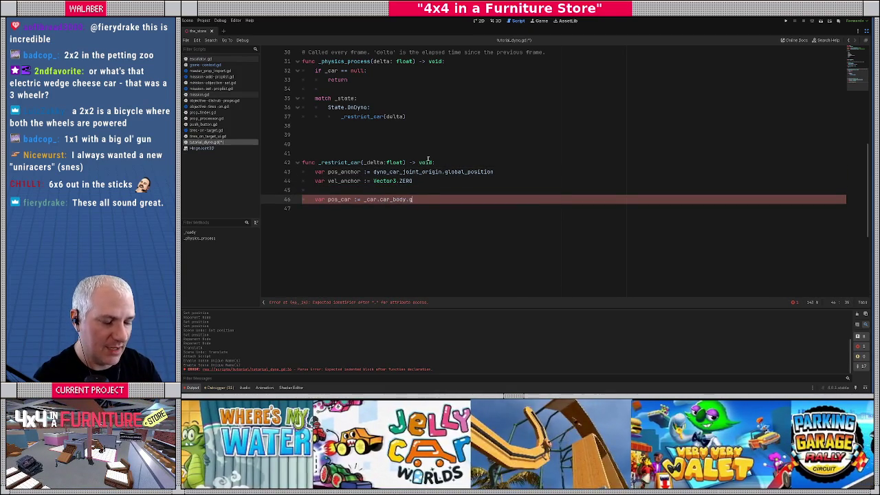
pyautogui.write('lobal_po')
pyautogui.press('Return')
pyautogui.press('Return')
pyautogui.write('var vel_var')
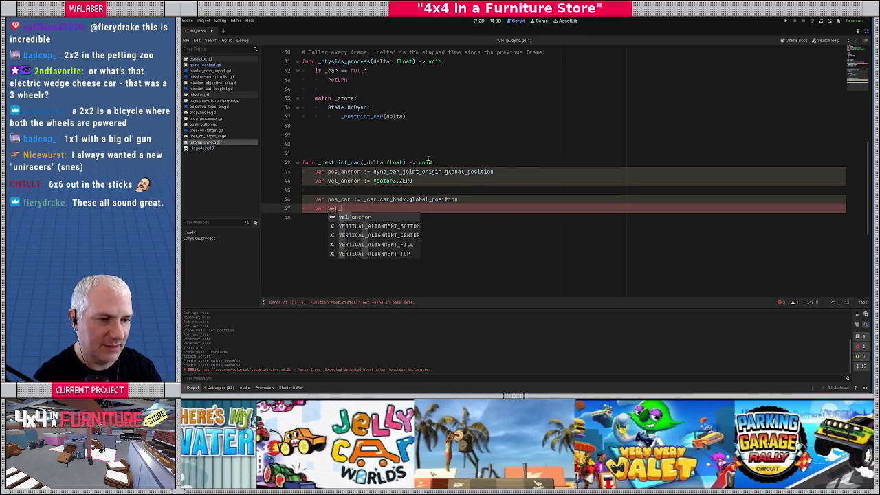
pyautogui.press('BackSpace')
pyautogui.press('BackSpace')
pyautogui.press('BackSpace')
pyautogui.write('car :=')
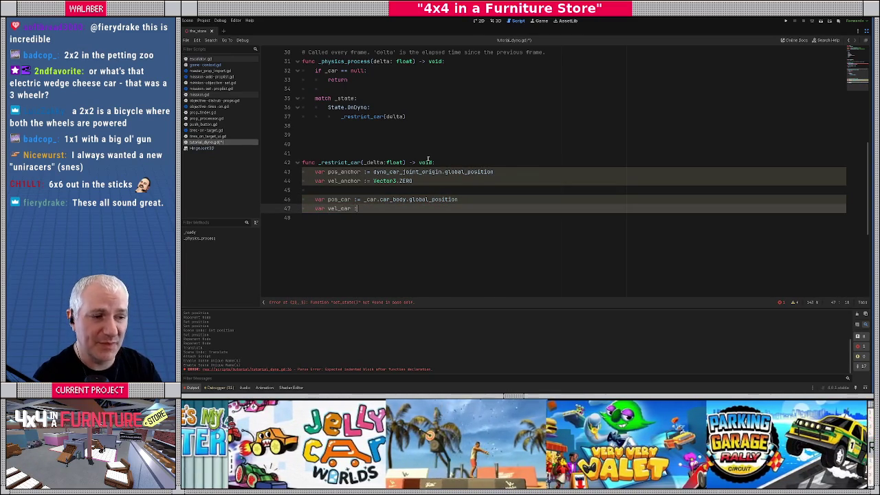
pyautogui.write(' _car')
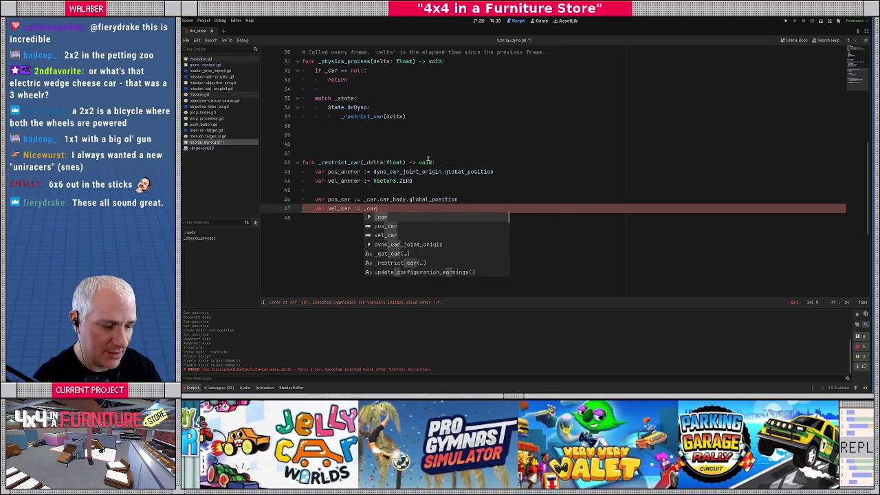
pyautogui.write('.car_body.line')
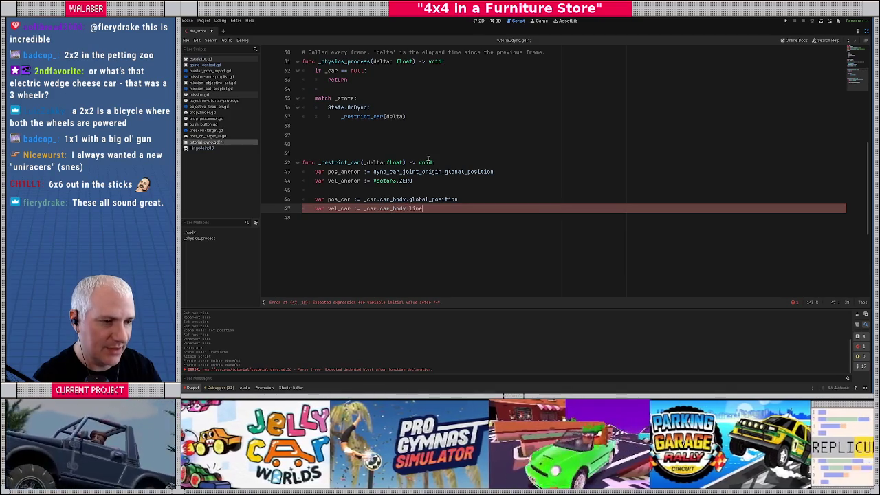
pyautogui.press('Down')
pyautogui.press('Down')
pyautogui.press('Return')
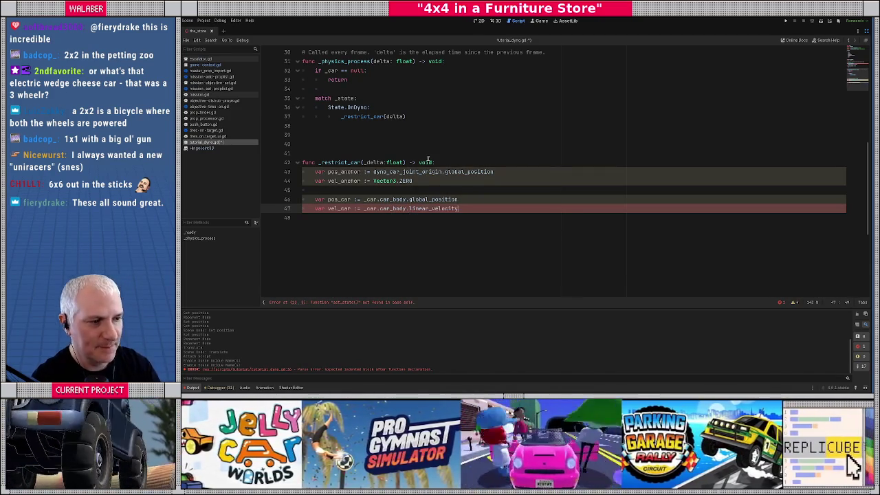
pyautogui.press('Return')
pyautogui.write('var')
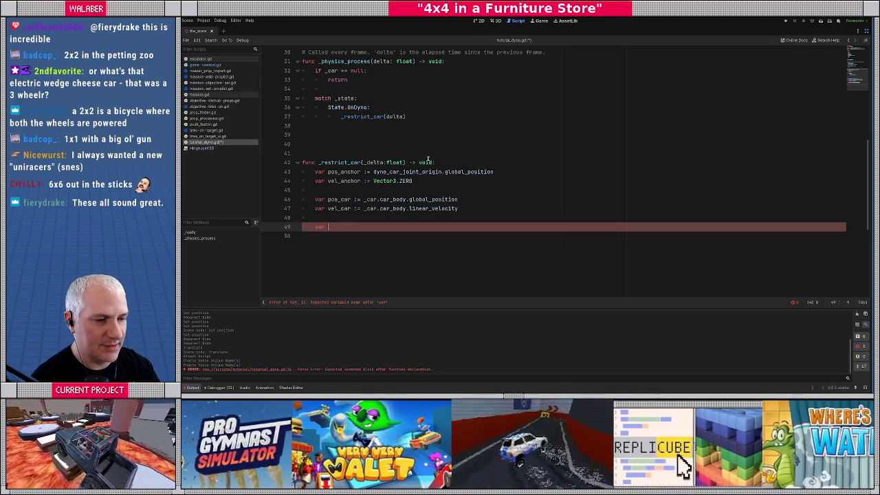
# Define var to_anchor := pos_car - pos_anchor and check the subtraction's operands.
pyautogui.write('to_anchor ')
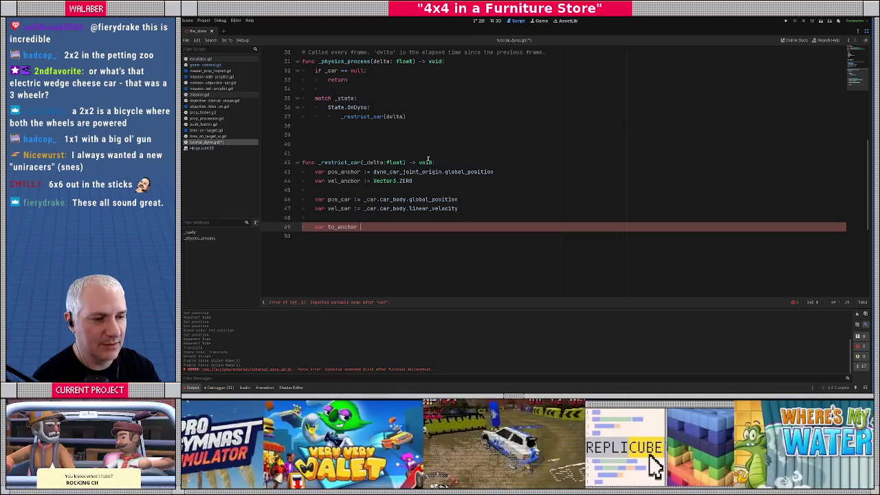
pyautogui.write(':= pos_a')
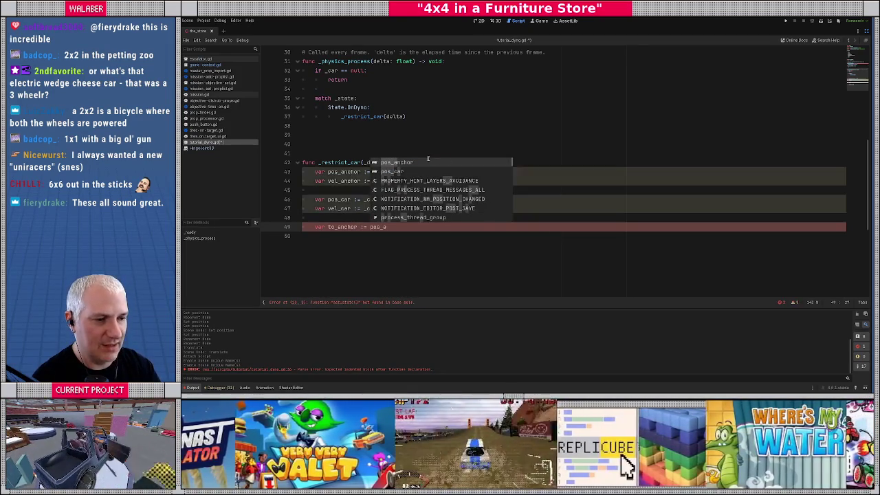
pyautogui.press('BackSpace')
pyautogui.write('car ')
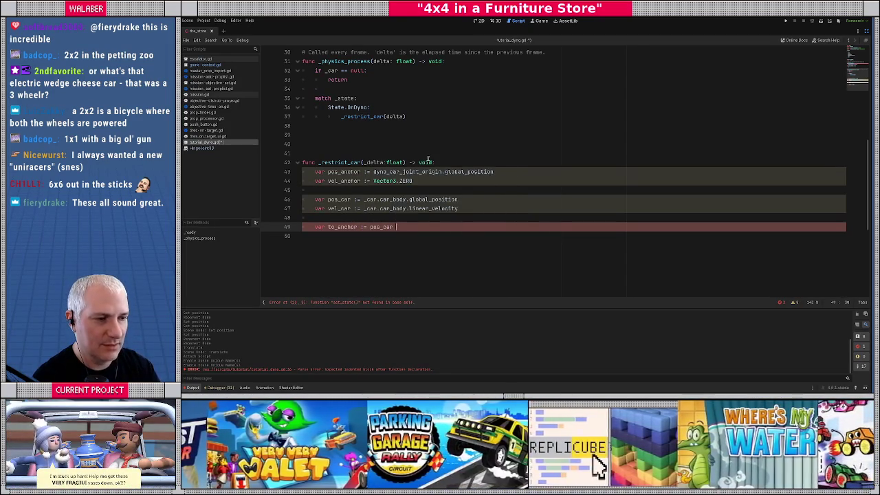
pyautogui.write('- pos_')
pyautogui.press('Return')
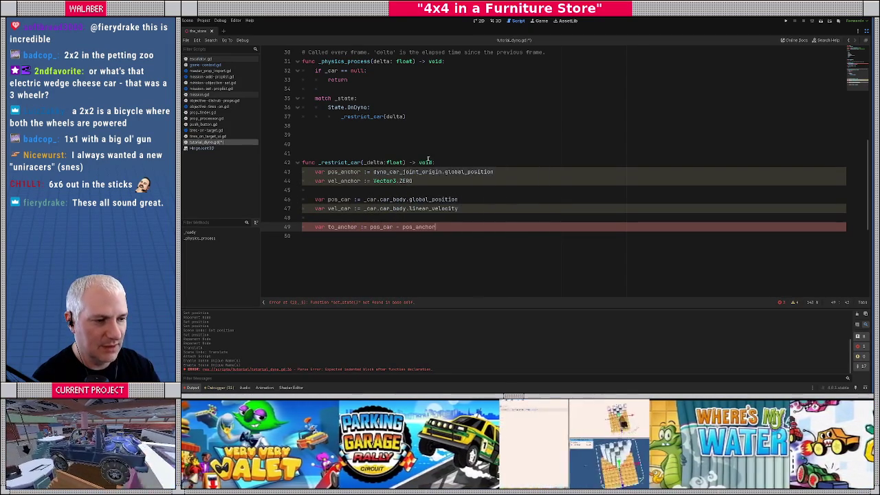
pyautogui.press('Return')
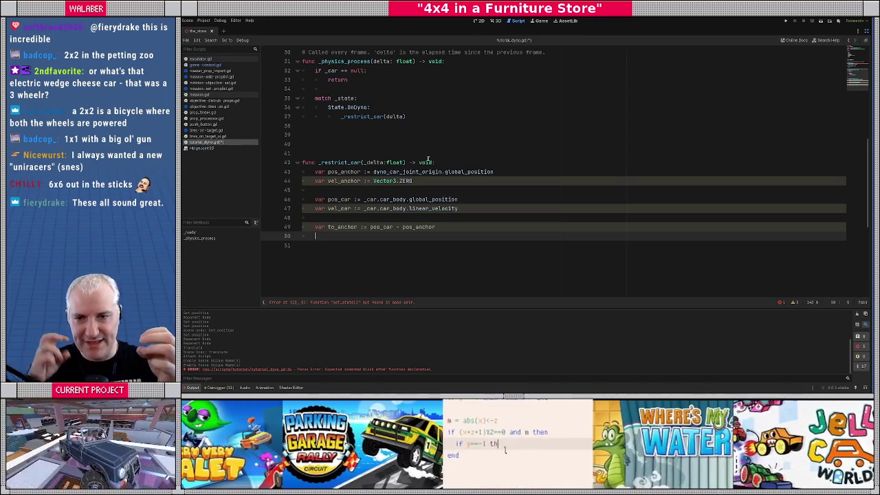
pyautogui.doubleClick(380, 226)
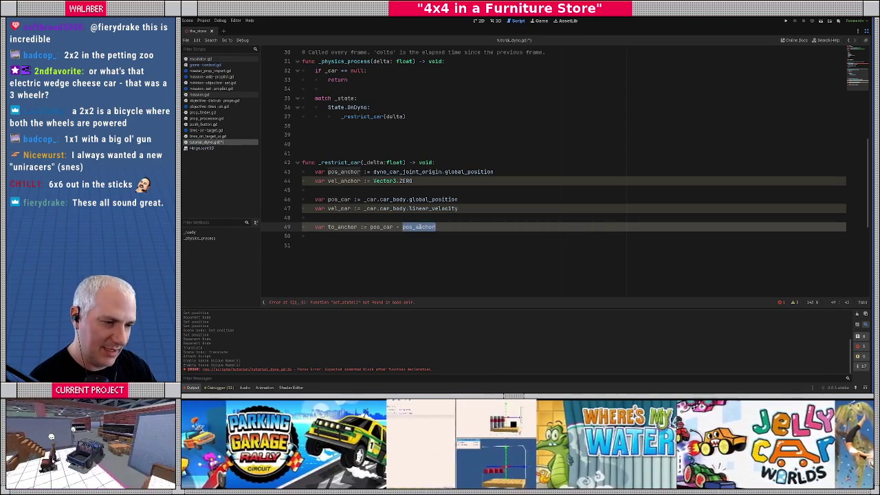
pyautogui.doubleClick(419, 227)
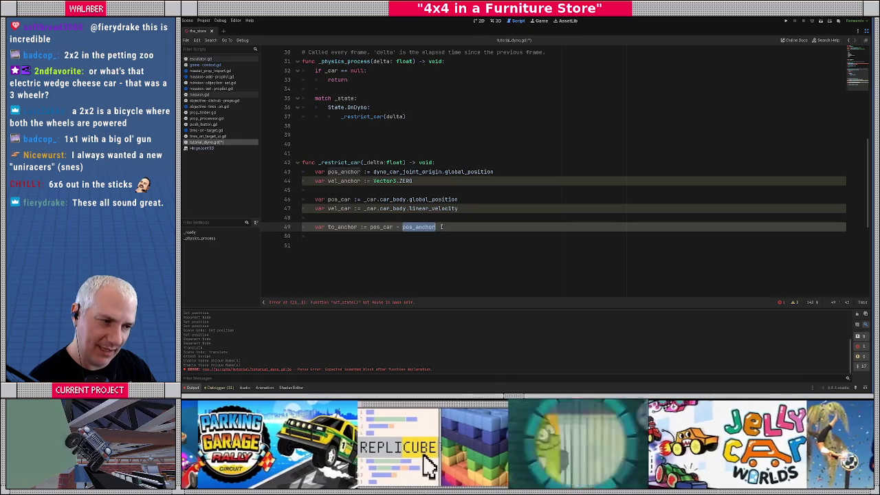
pyautogui.click(448, 227)
pyautogui.press('Return')
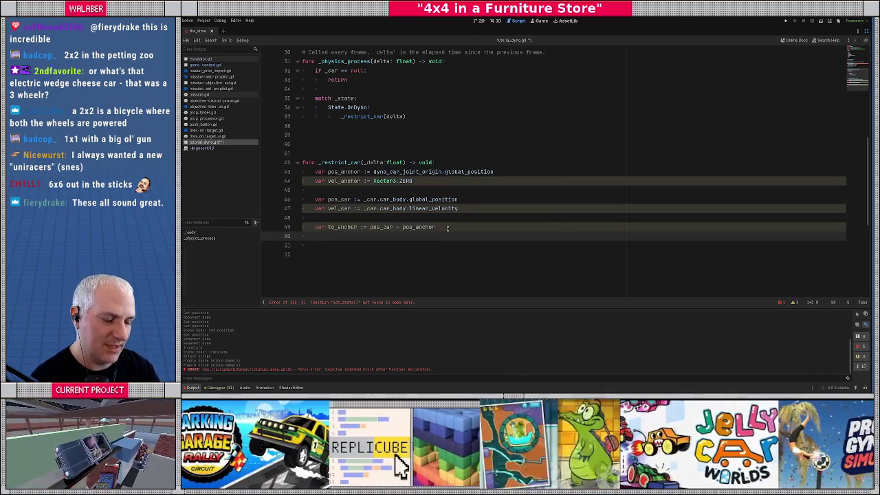
# Add spring_dist := to_anchor.length() and spring_dir := to_anchor.normalized() on the following lines.
pyautogui.write('var')
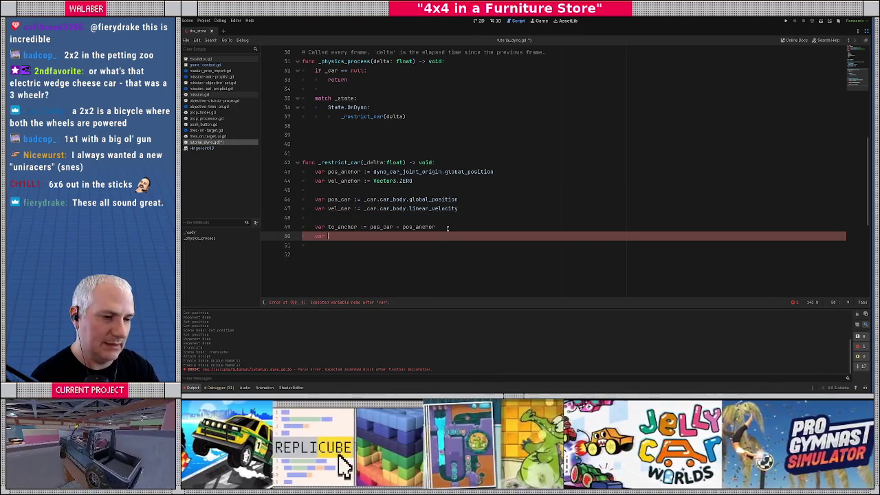
pyautogui.write(' apr')
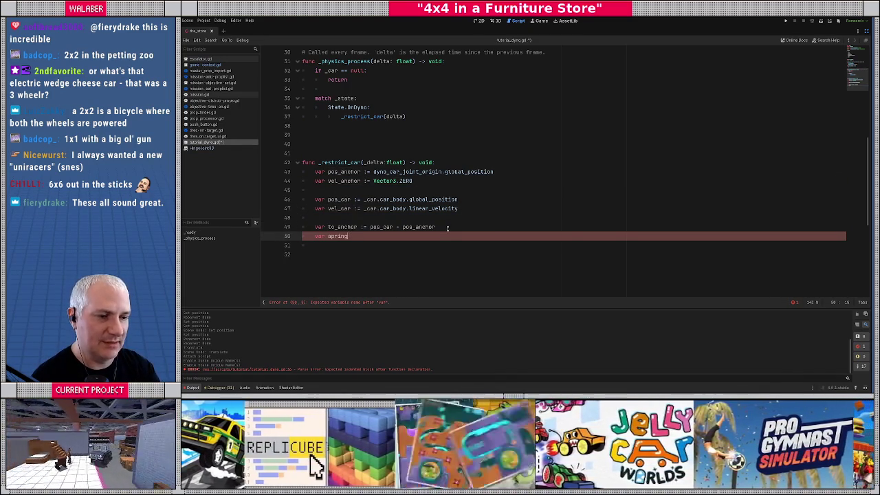
pyautogui.press('BackSpace')
pyautogui.press('BackSpace')
pyautogui.press('BackSpace')
pyautogui.write('spring_Dist')
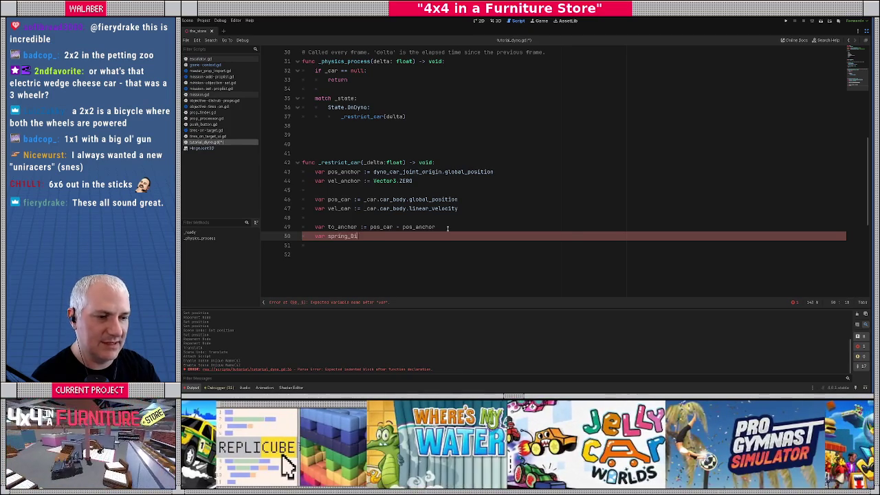
pyautogui.press('BackSpace')
pyautogui.press('BackSpace')
pyautogui.press('BackSpace')
pyautogui.write('dist ')
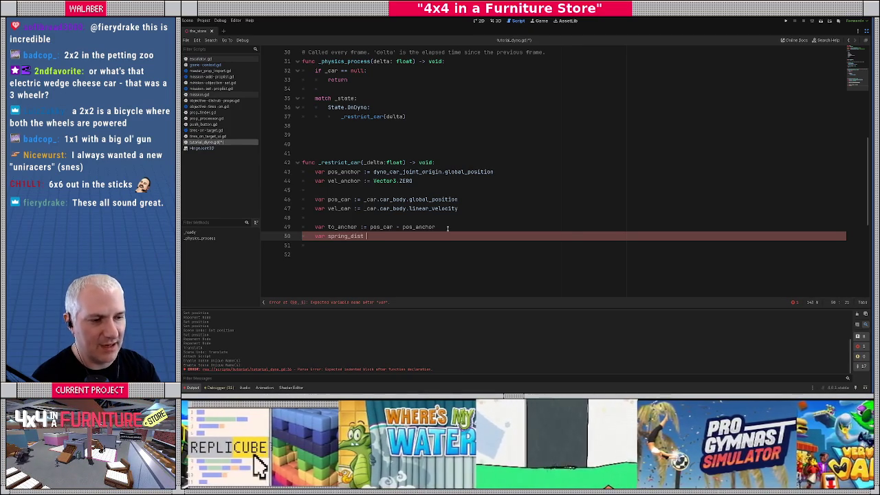
pyautogui.write(':= to_a')
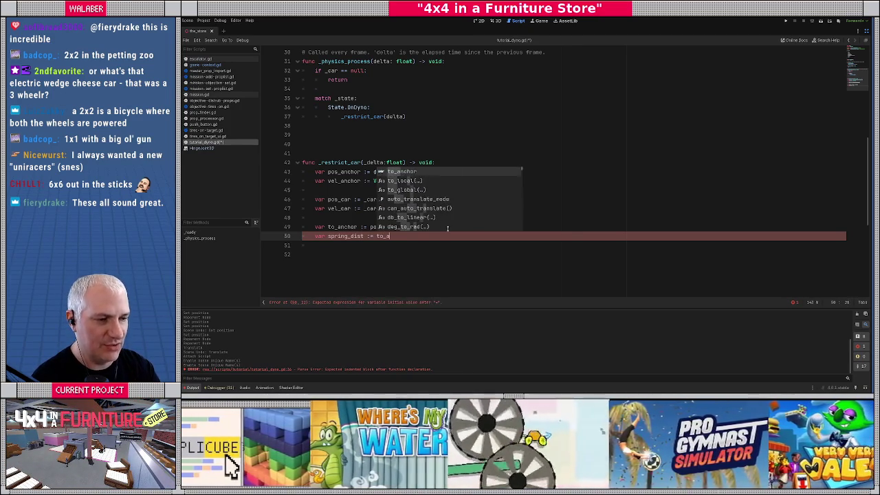
pyautogui.press('Return')
pyautogui.write('.len')
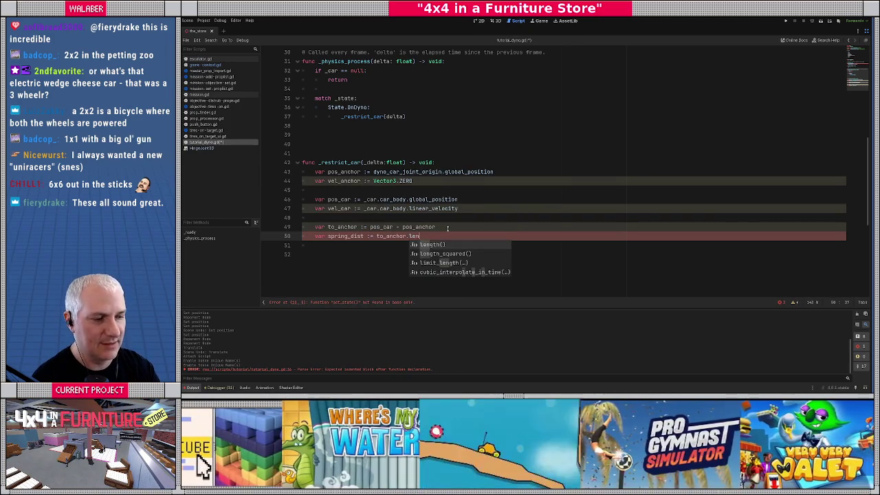
pyautogui.press('Return')
pyautogui.press('Return')
pyautogui.write('var ')
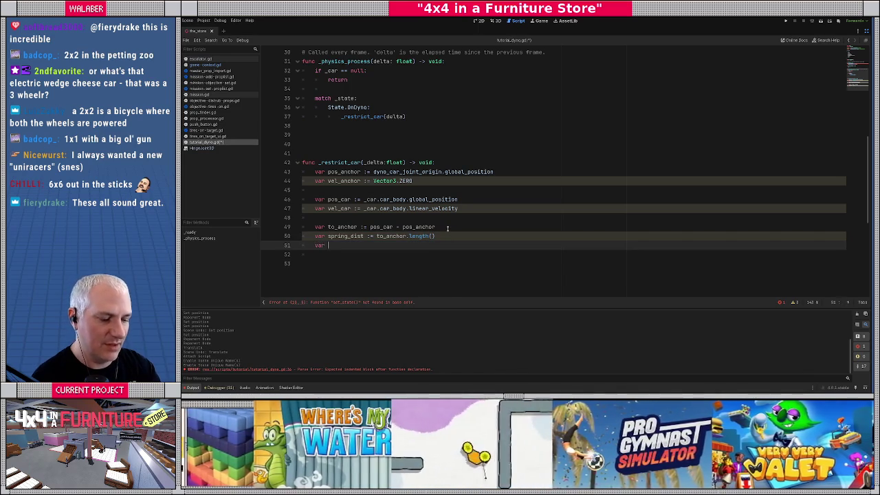
pyautogui.write('spring_d')
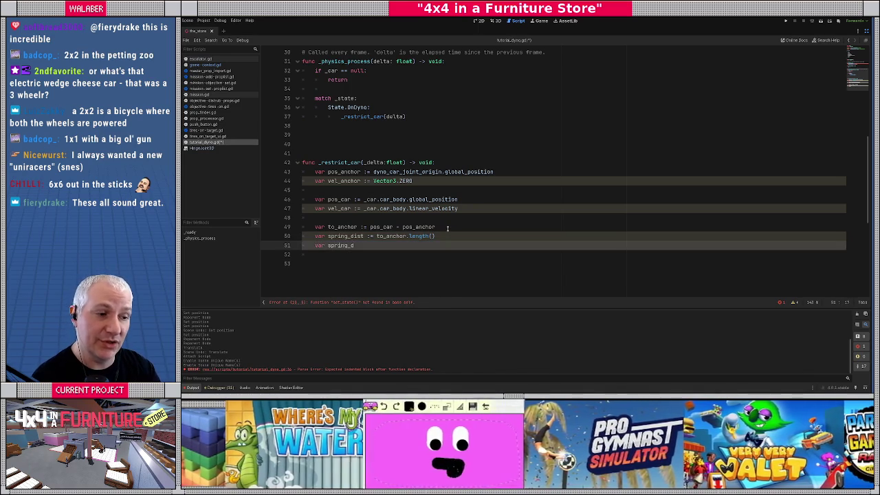
pyautogui.write('ir :')
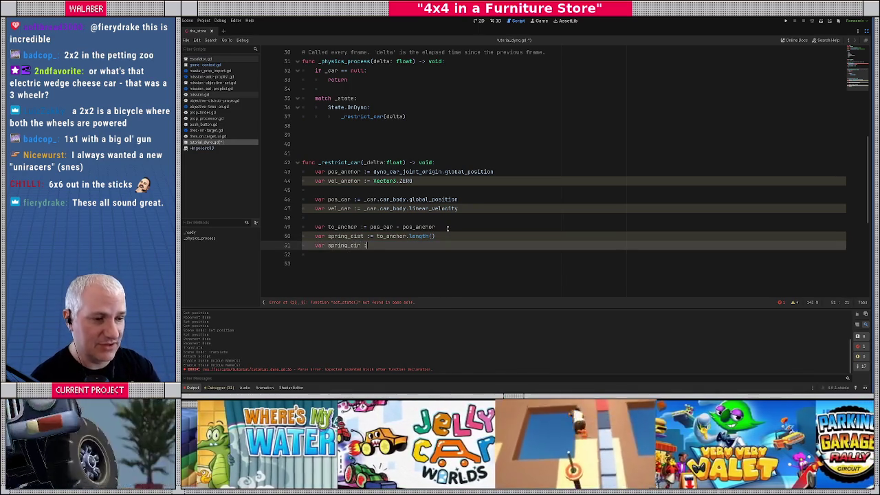
pyautogui.write('= to_anchor.no')
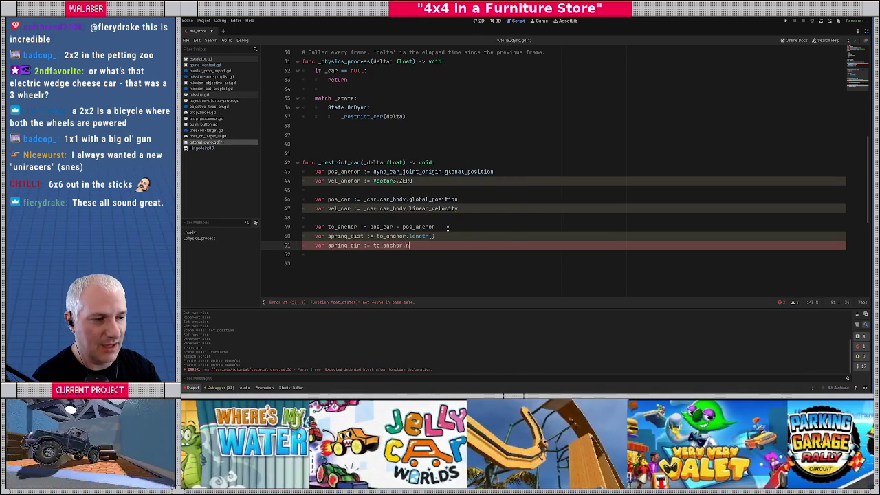
pyautogui.press('Return')
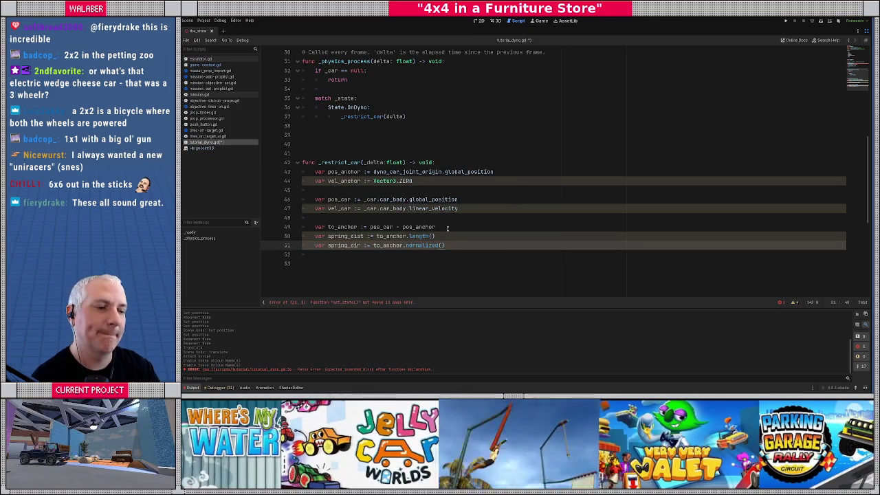
pyautogui.press('Return')
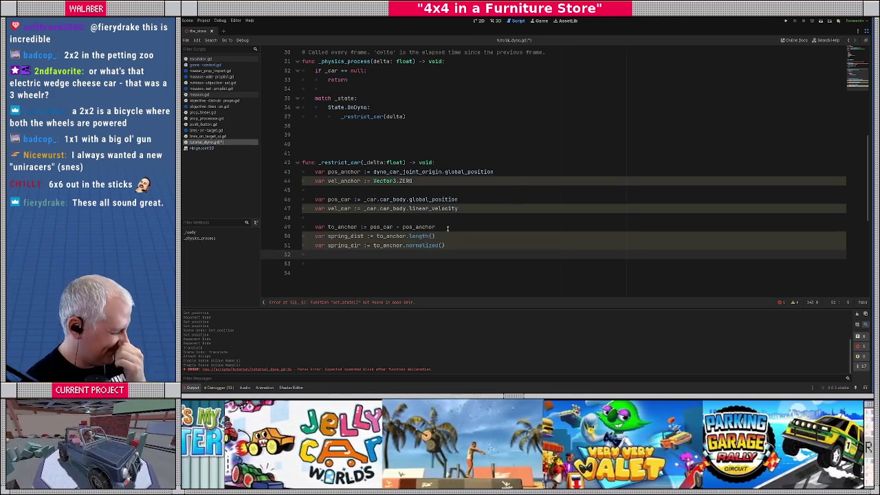
# Add var rel_vel := (vel_car - vel_anchor).dot(spring_dir) with a blank line below it.
pyautogui.press('Return')
pyautogui.write('var rel_vel := (vel_car - vel_anchor)')
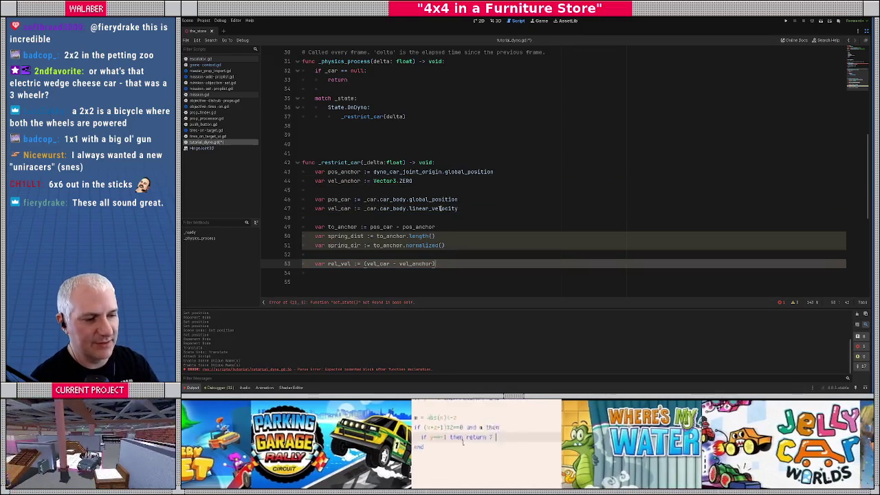
pyautogui.write('.do')
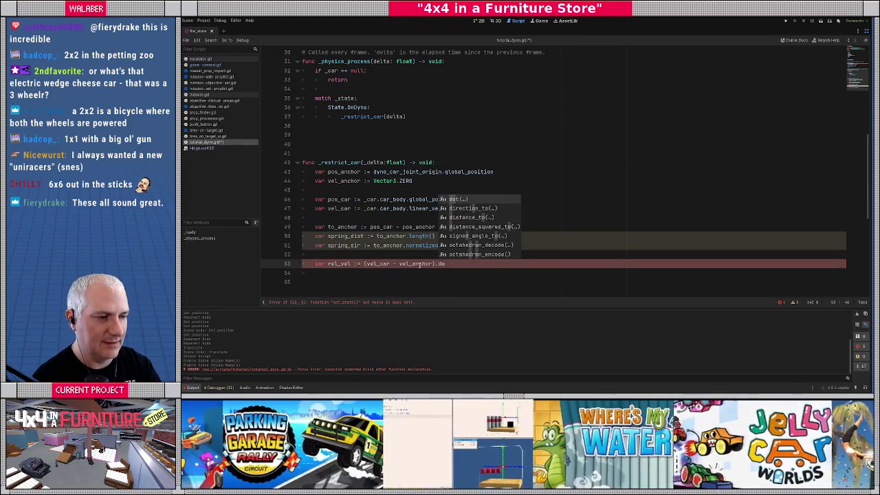
pyautogui.write('t(spring_dir')
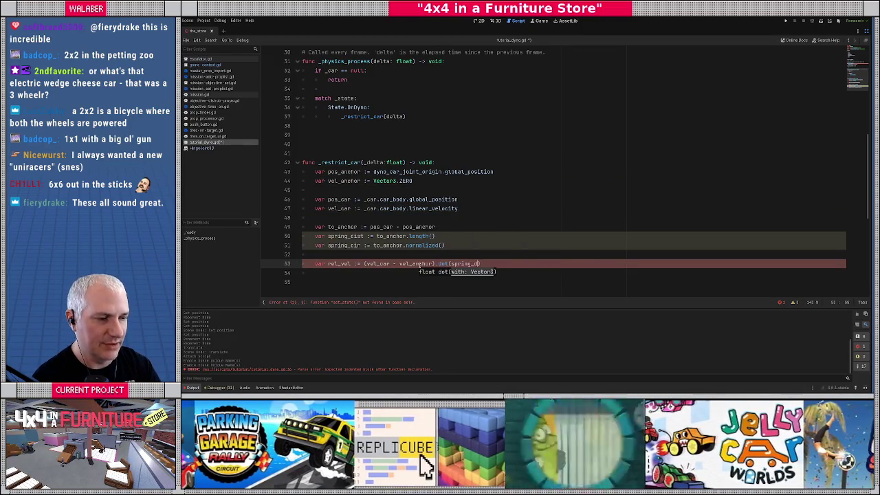
pyautogui.write(')')
pyautogui.press('Return')
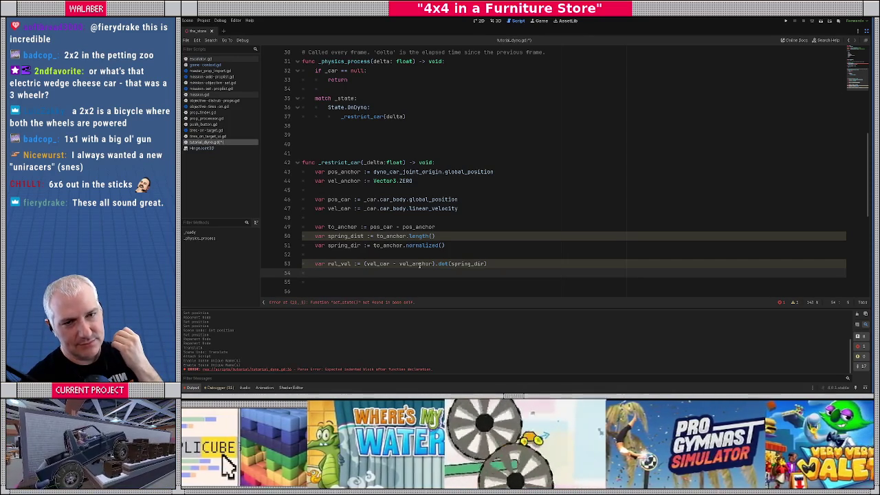
pyautogui.scroll(-2, 448, 225)
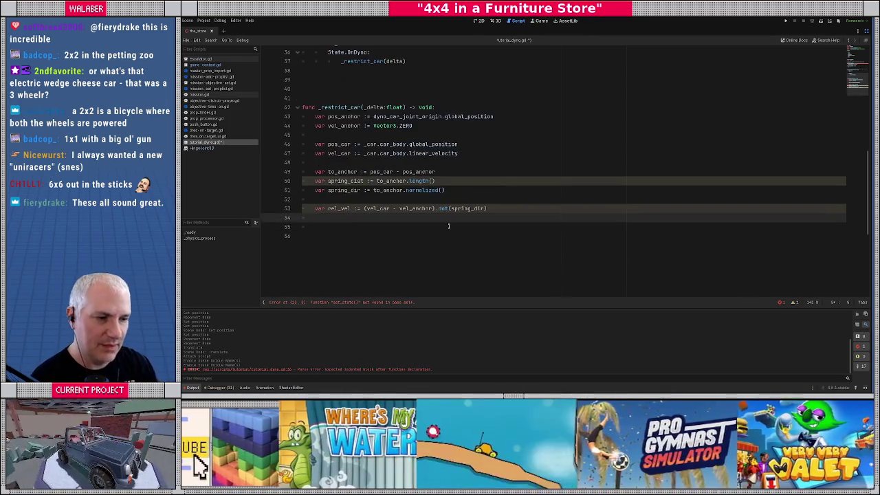
# Begin var force_magnitude := (spring_dist * on a fresh line, with the factor still unfilled.
pyautogui.press('Return')
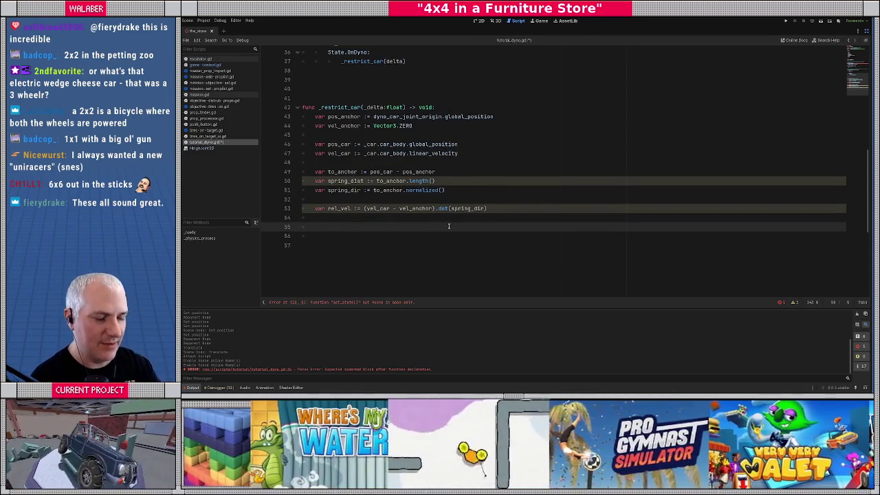
pyautogui.write('var fo')
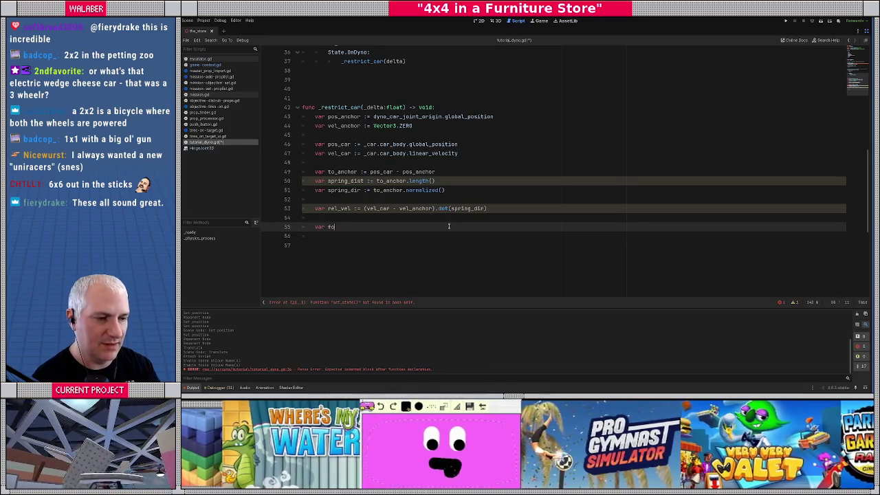
pyautogui.write('rce')
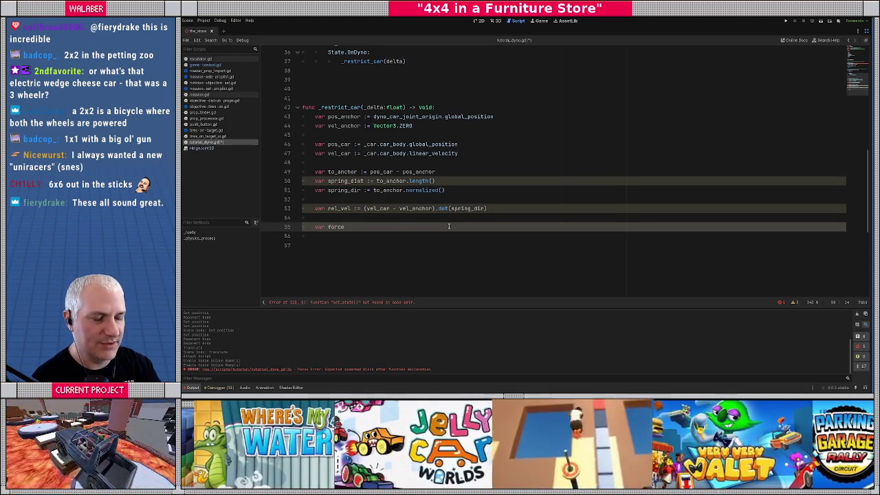
pyautogui.write('_m')
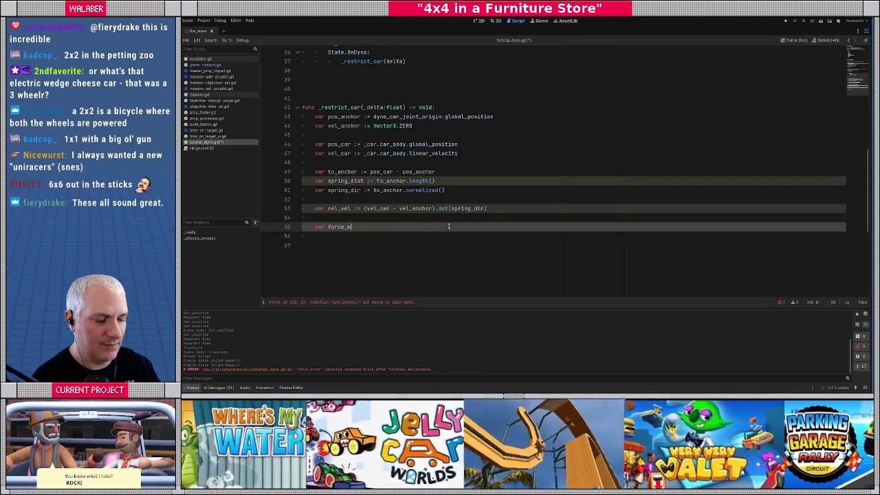
pyautogui.write('agnitude :=')
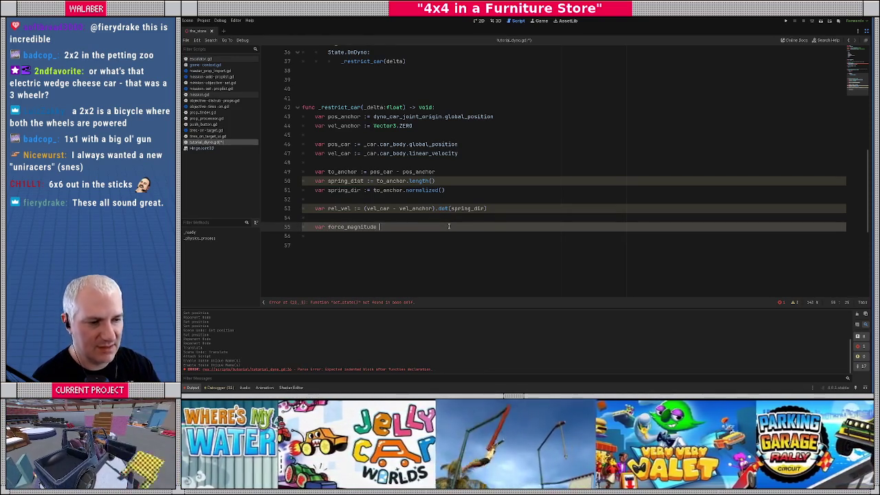
pyautogui.press('Escape')
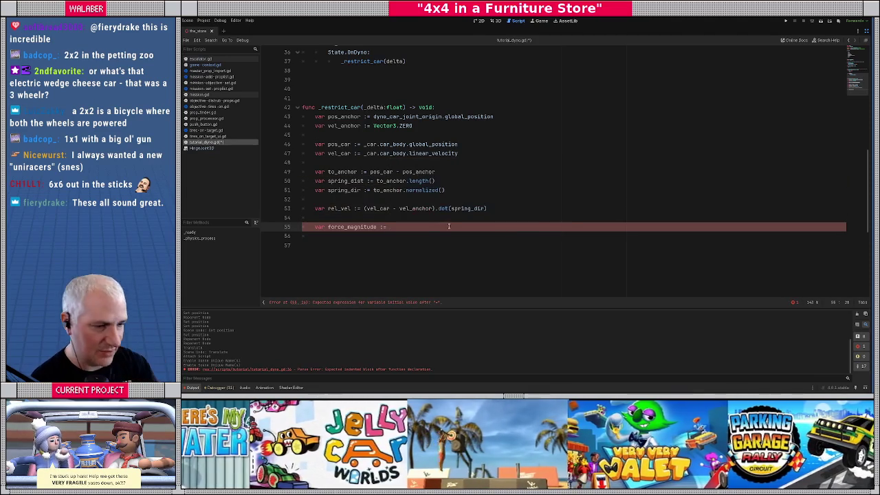
pyautogui.write('(spring_d')
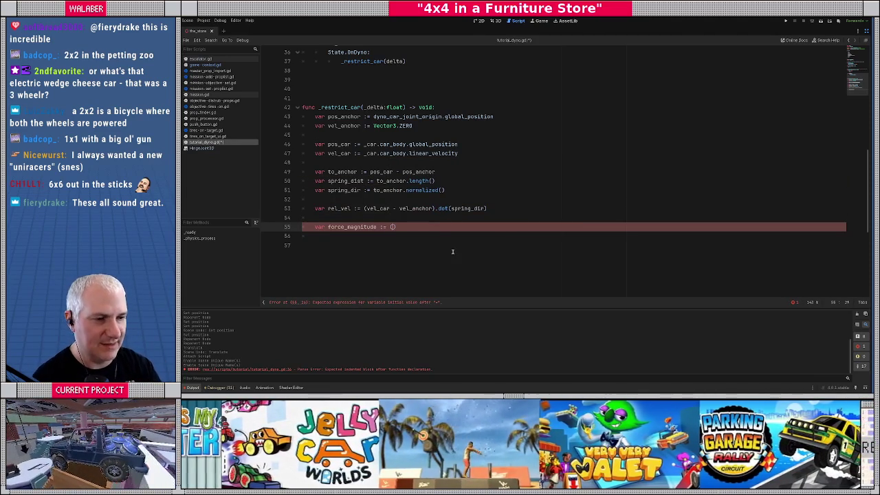
pyautogui.write('ist *')
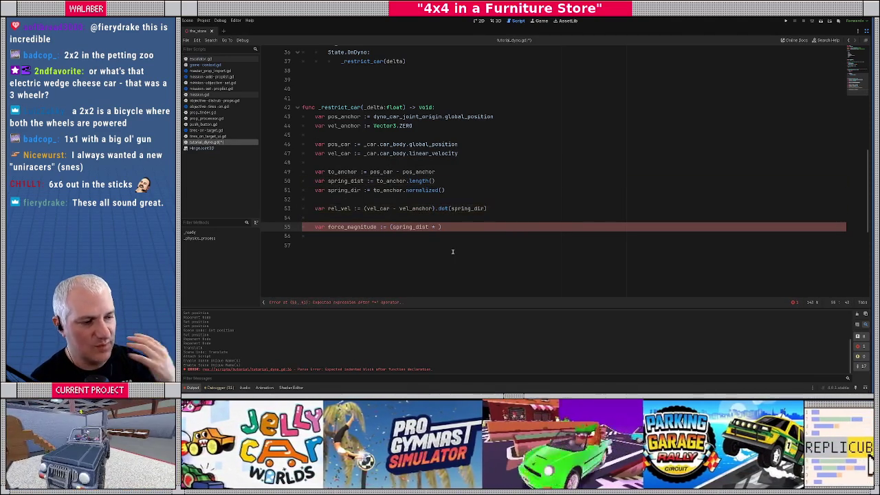
pyautogui.scroll(10, 487, 125)
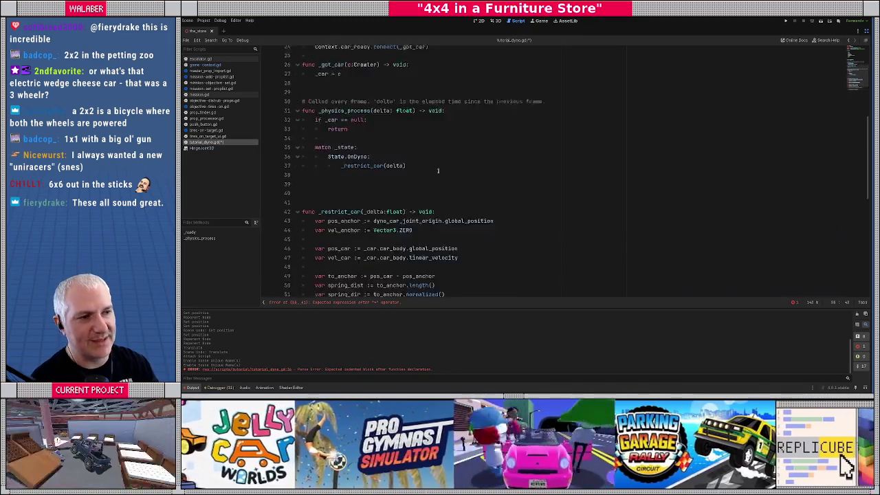
pyautogui.scroll(-11, 358, 107)
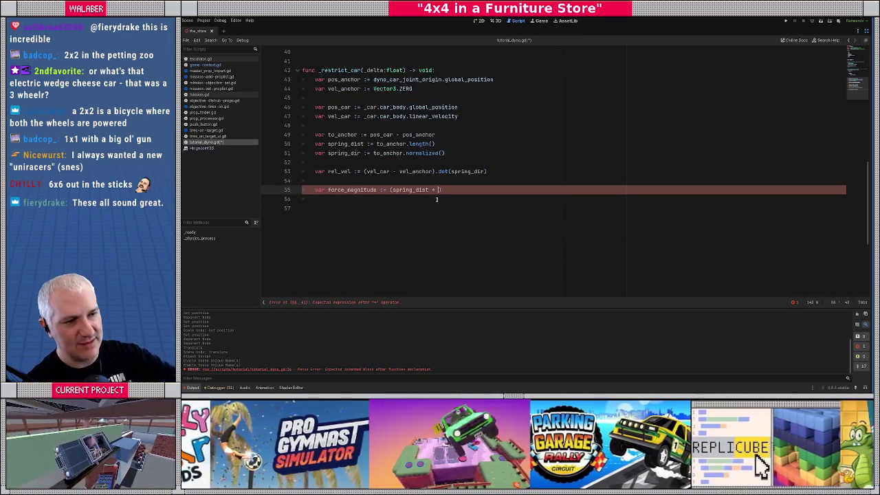
pyautogui.scroll(10, 435, 199)
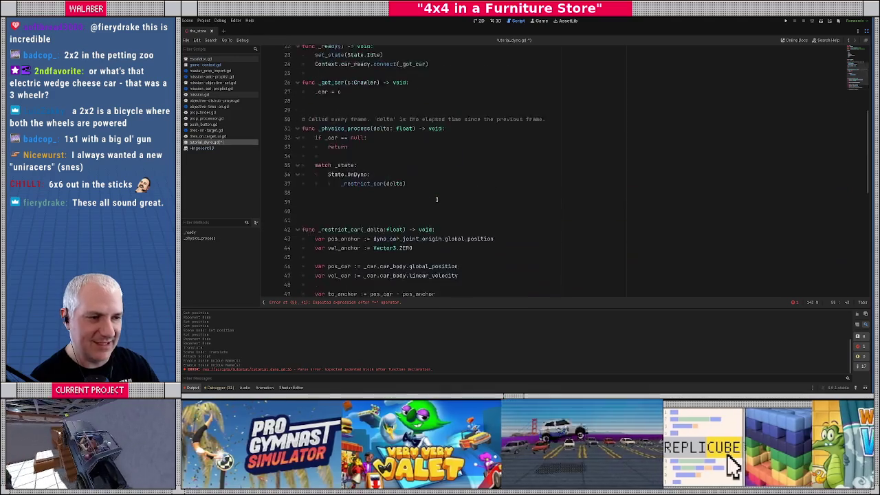
pyautogui.scroll(-2, 436, 199)
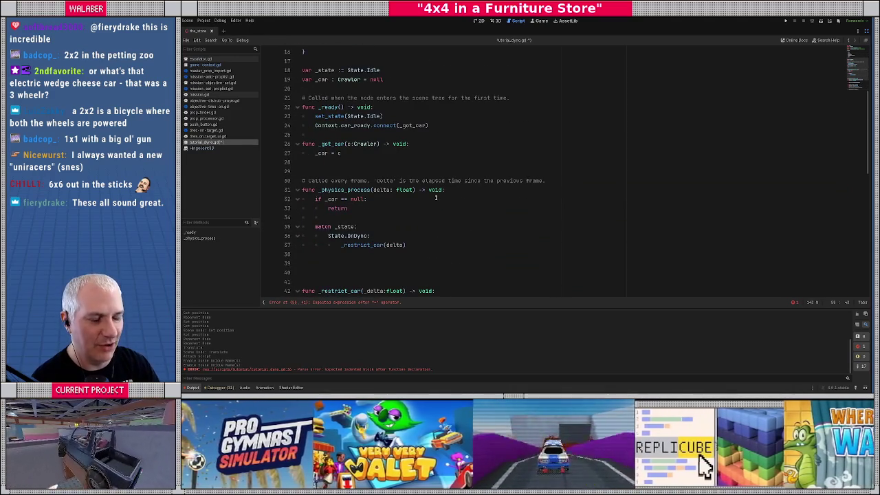
pyautogui.scroll(-9, 436, 197)
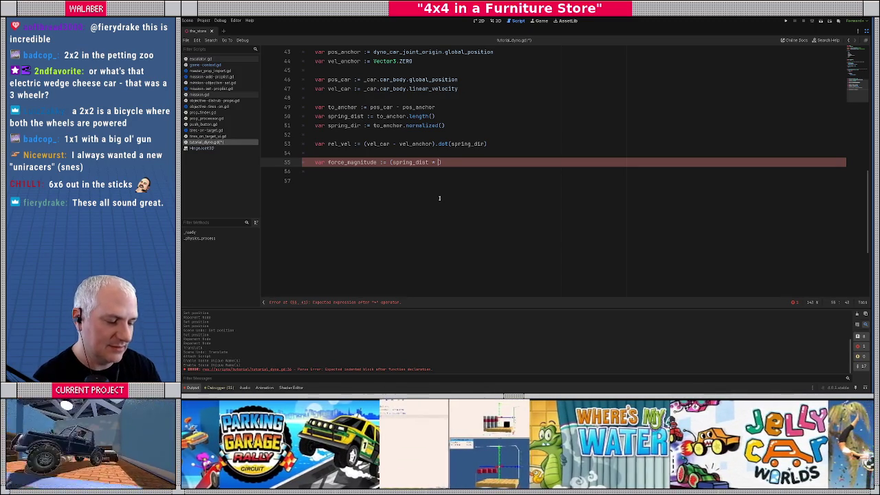
# Finish force_magnitude as (spring_dist * 8000.0) - (rel_vel * 80.0) and start a new line.
pyautogui.write('8000.0)')
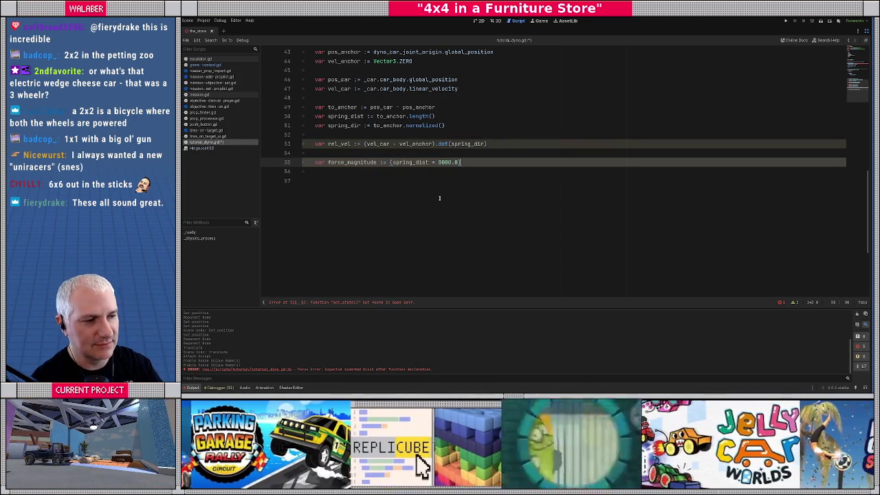
pyautogui.write(' - (')
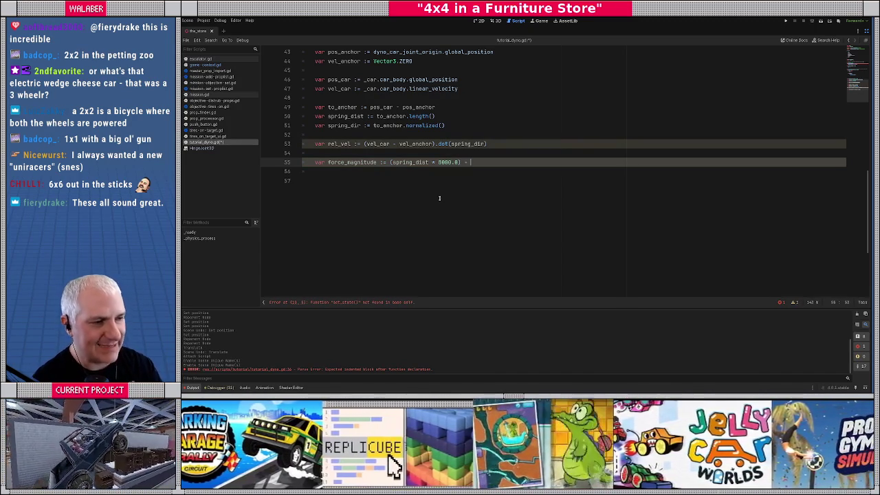
pyautogui.write('rel_vel *')
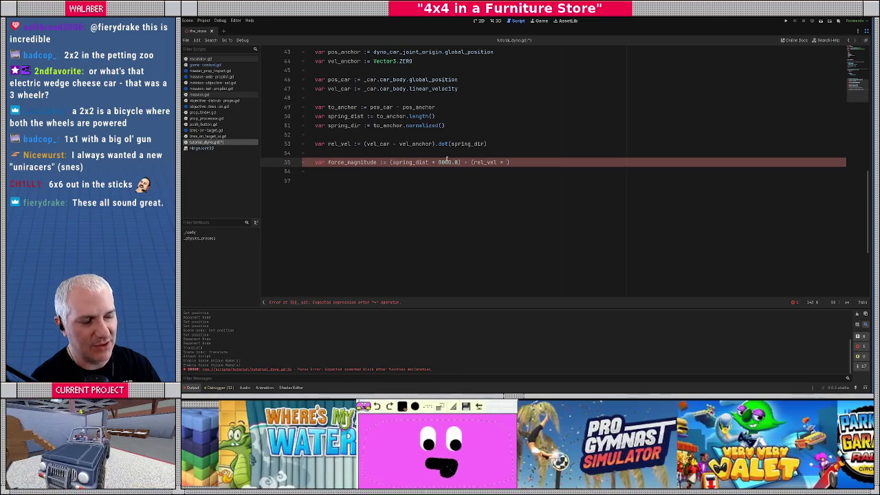
pyautogui.hotkey('shift', 'Right')
pyautogui.hotkey('shift', 'Right')
pyautogui.hotkey('shift', 'Right')
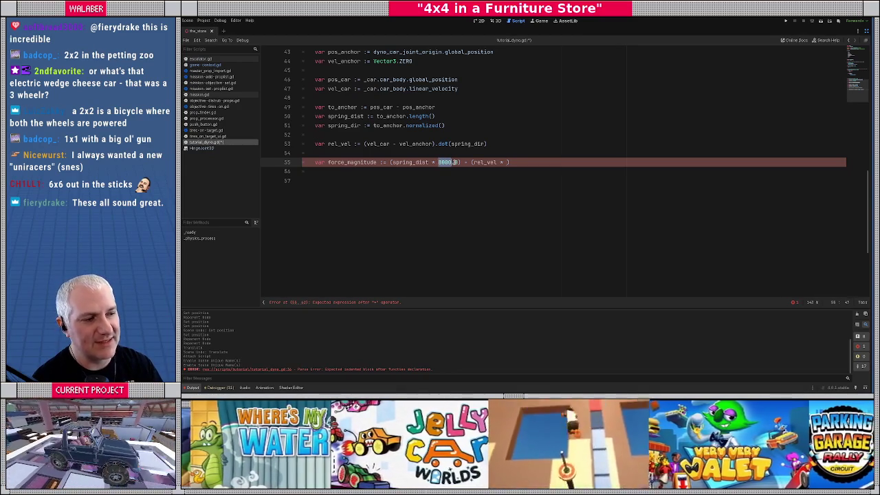
pyautogui.hotkey('shift', 'Left')
pyautogui.hotkey('shift', 'Left')
pyautogui.hotkey('shift', 'Left')
pyautogui.write('8')
pyautogui.press('Left')
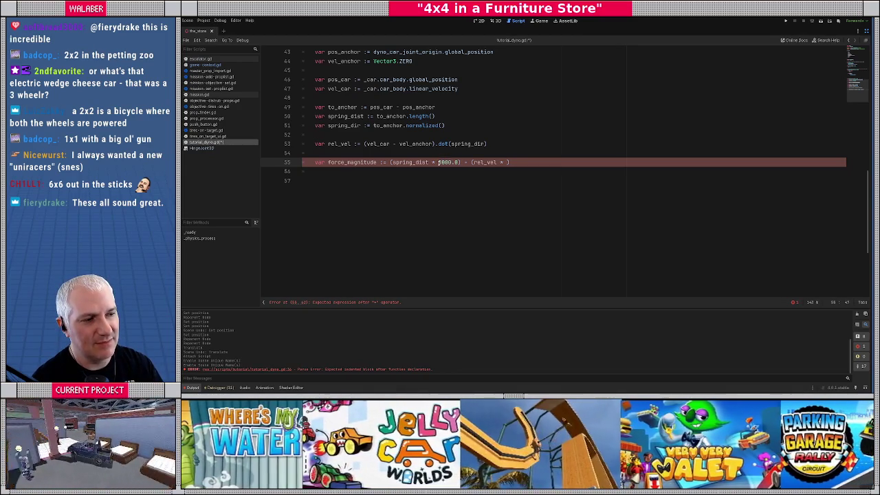
pyautogui.hotkey('shift', 'Right')
pyautogui.hotkey('shift', 'Right')
pyautogui.hotkey('shift', 'Right')
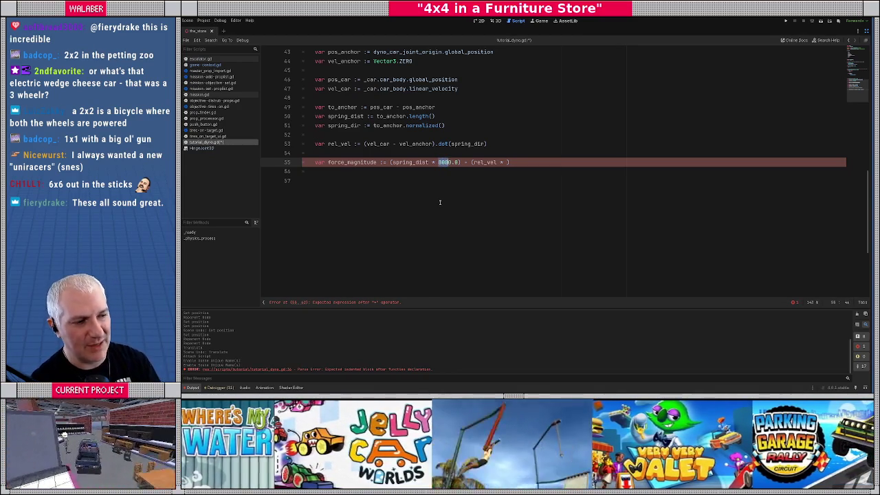
pyautogui.hotkey('shift', 'Left')
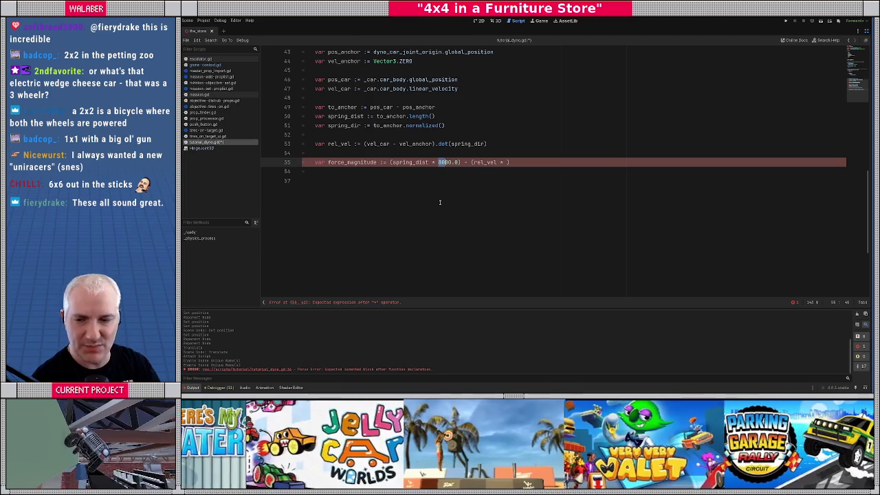
pyautogui.click(507, 163)
pyautogui.write('80.0')
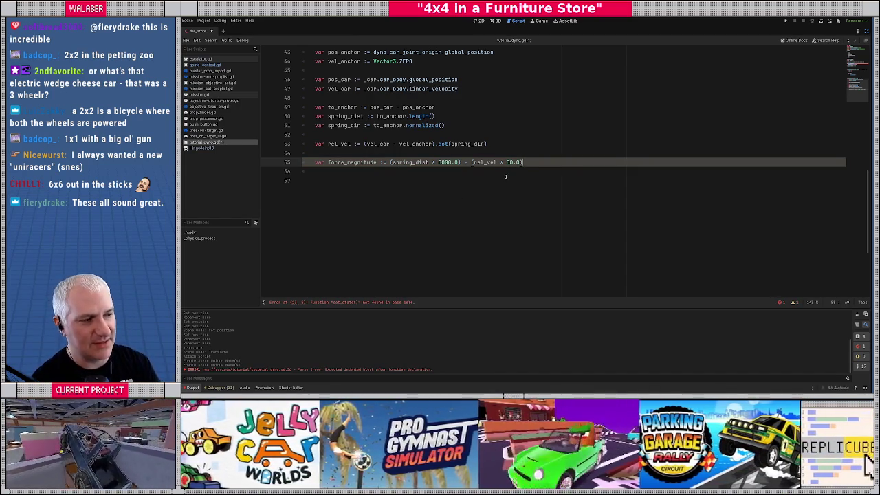
pyautogui.press('Return')
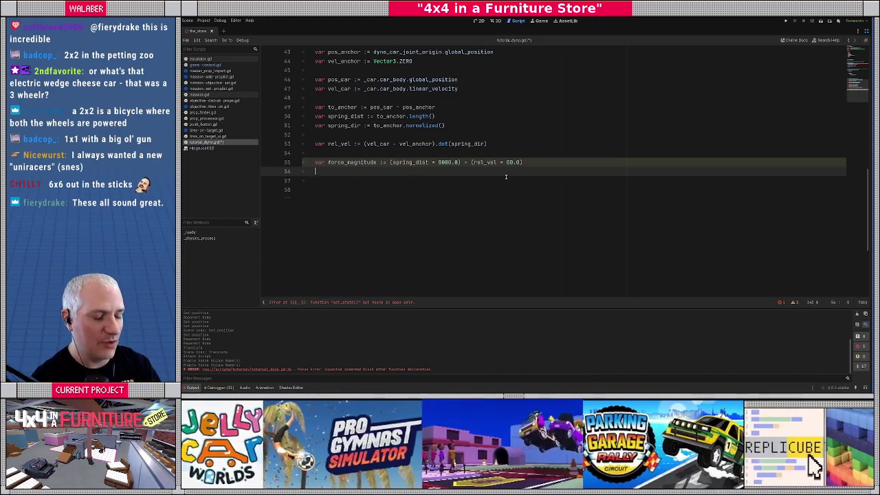
# Start a line calling _car.car_body.apply_central_force beneath the force_magnitude calculation.
pyautogui.press('Return')
pyautogui.write('_car.')
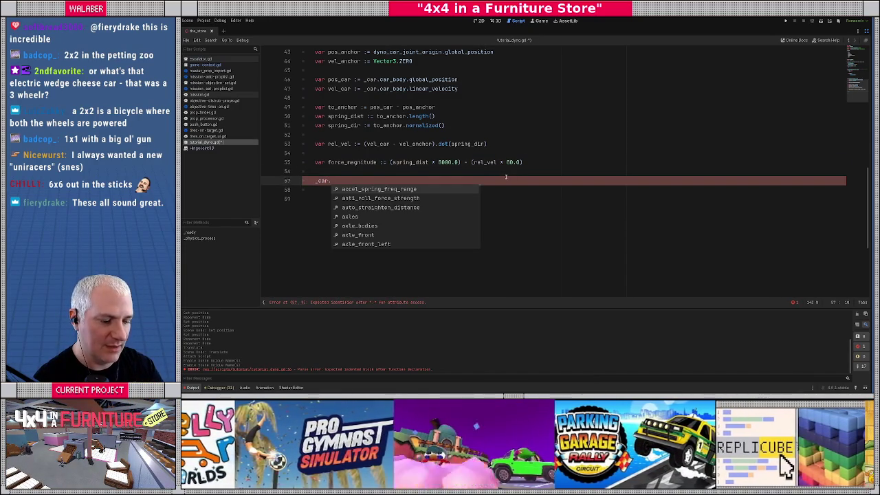
pyautogui.write('car_body')
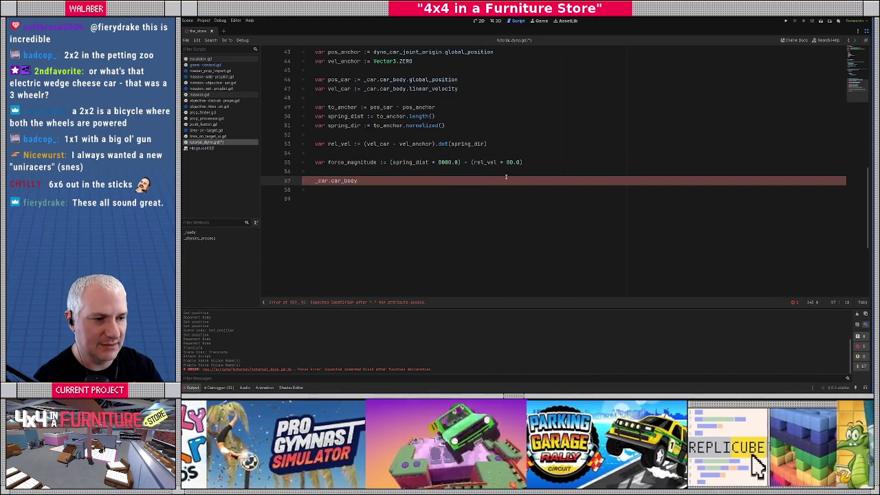
pyautogui.write('.force')
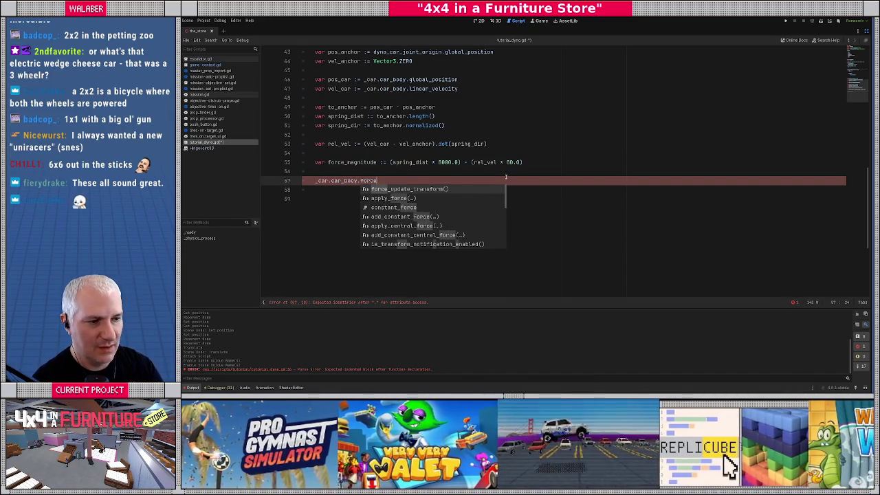
pyautogui.press('Down')
pyautogui.press('Down')
pyautogui.press('Down')
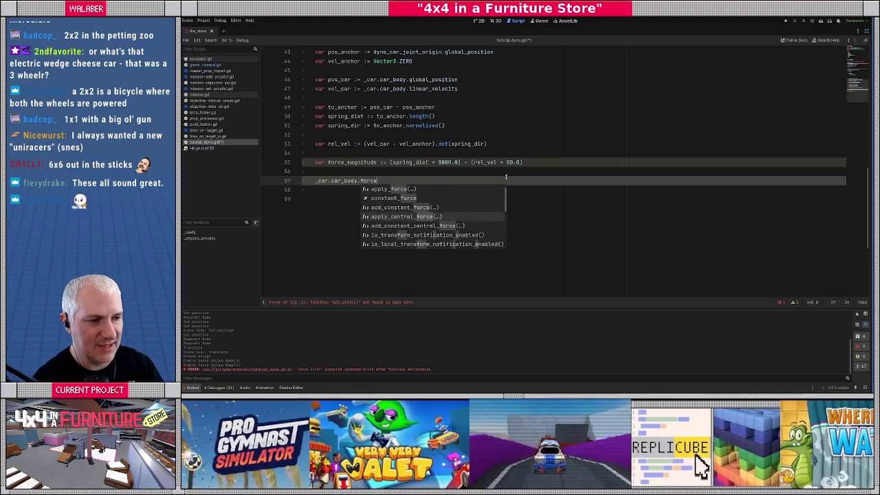
pyautogui.press('Return')
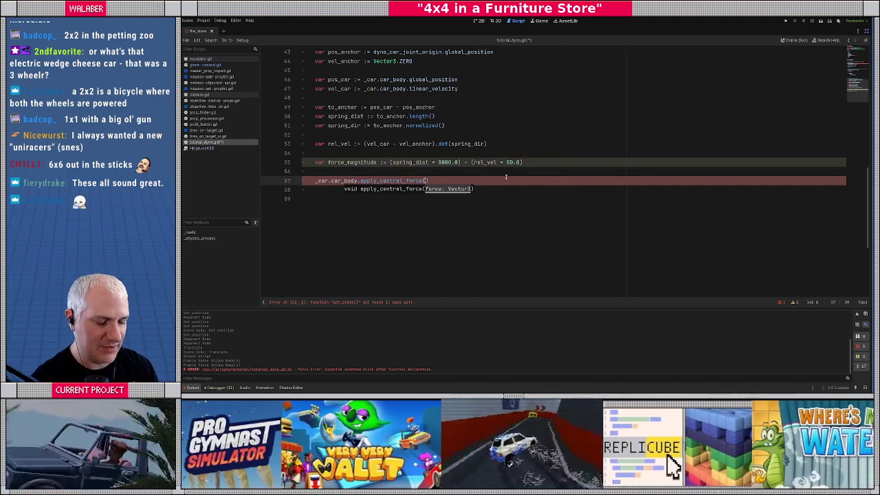
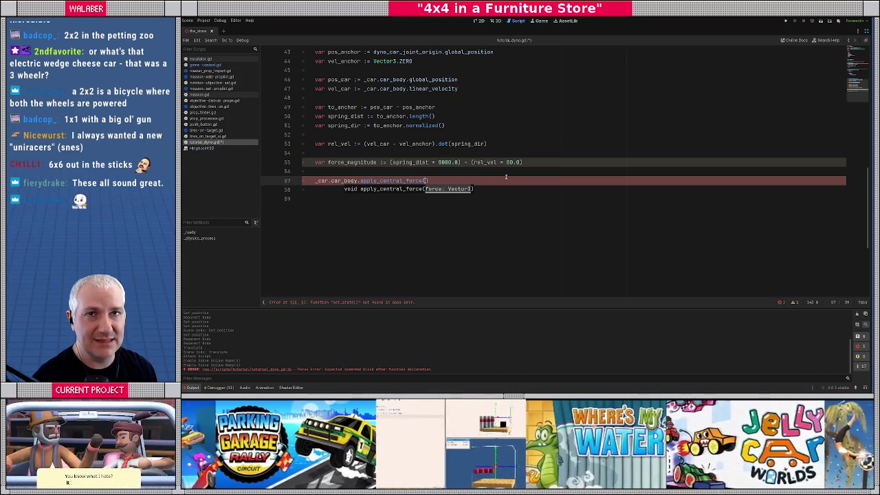
# Read the apply_central_force and apply_force docs, studying the force and position-offset parameters.
pyautogui.keyDown('ctrl'); pyautogui.click(386, 181); pyautogui.keyUp('ctrl')
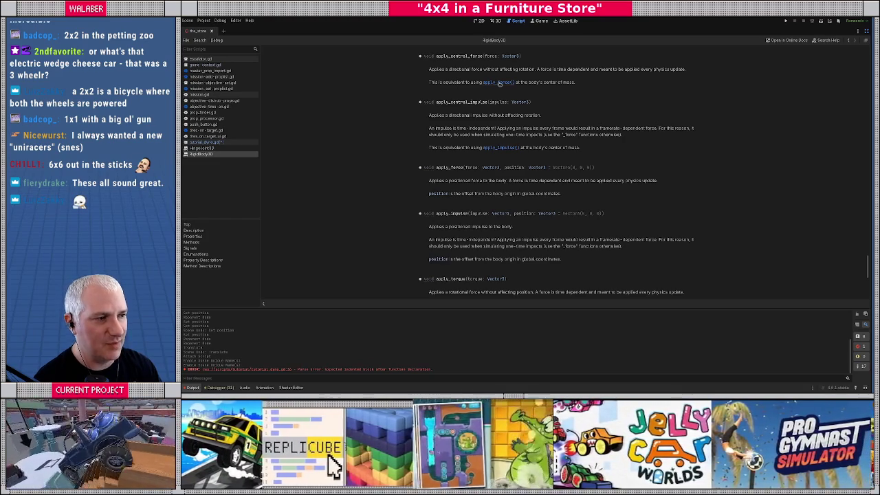
pyautogui.scroll(-3, 500, 82)
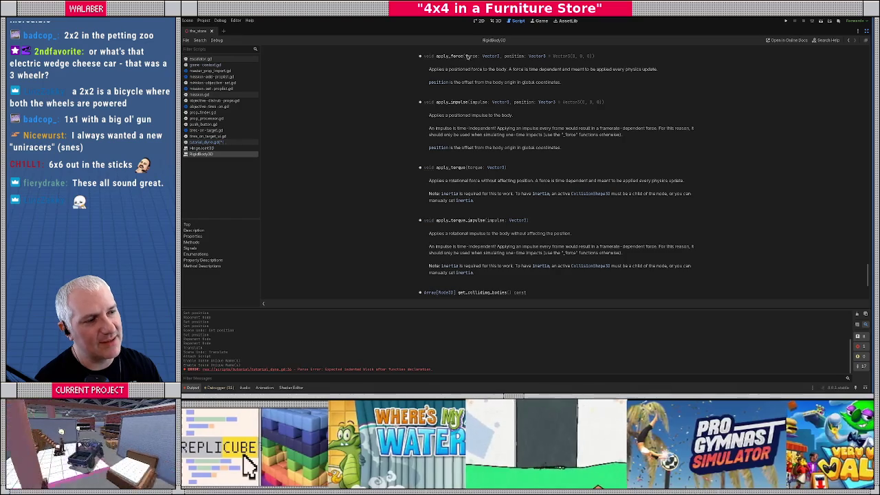
pyautogui.moveTo(465, 56); pyautogui.dragTo(499, 56)
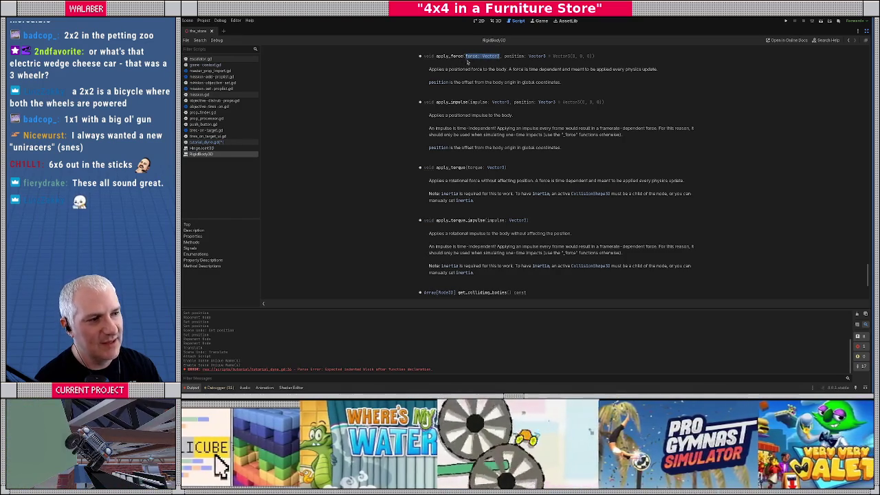
pyautogui.doubleClick(449, 56)
pyautogui.doubleClick(514, 56)
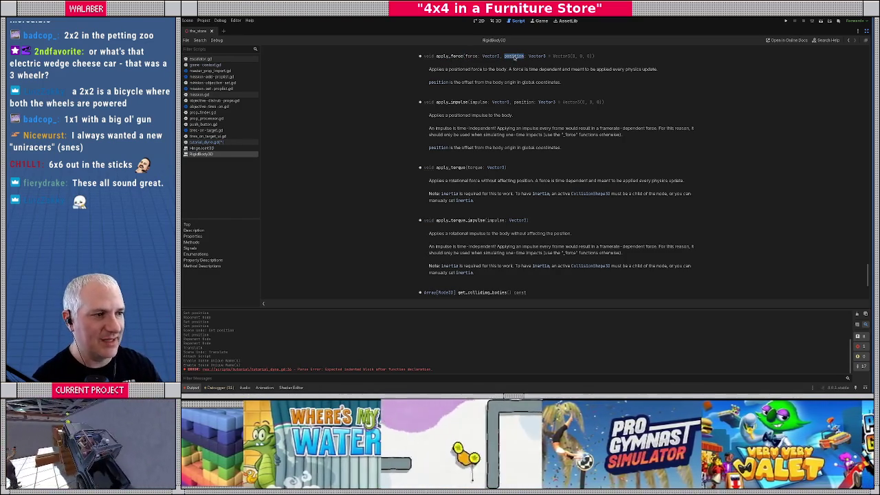
pyautogui.moveTo(465, 82); pyautogui.dragTo(569, 86)
pyautogui.click(569, 85)
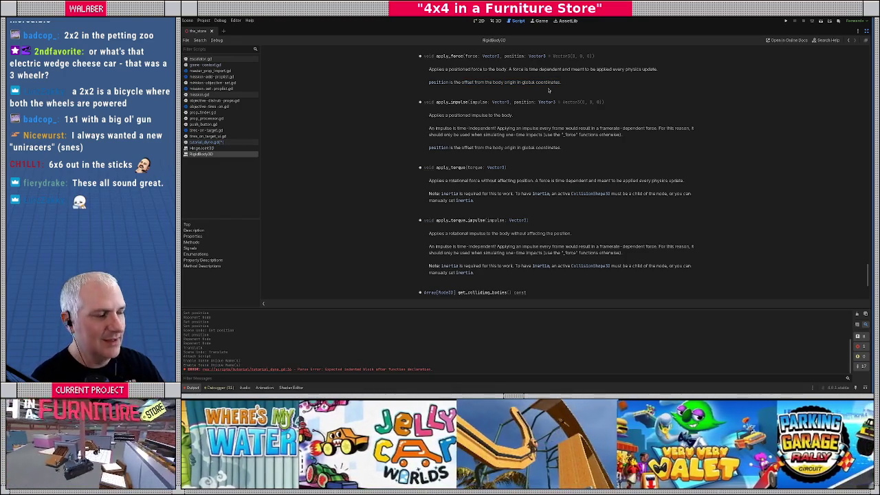
pyautogui.hotkey('alt', 'Left')
# Pass spring_dir * force_magnitude as the argument of apply_central_force on line 57.
pyautogui.click(422, 182)
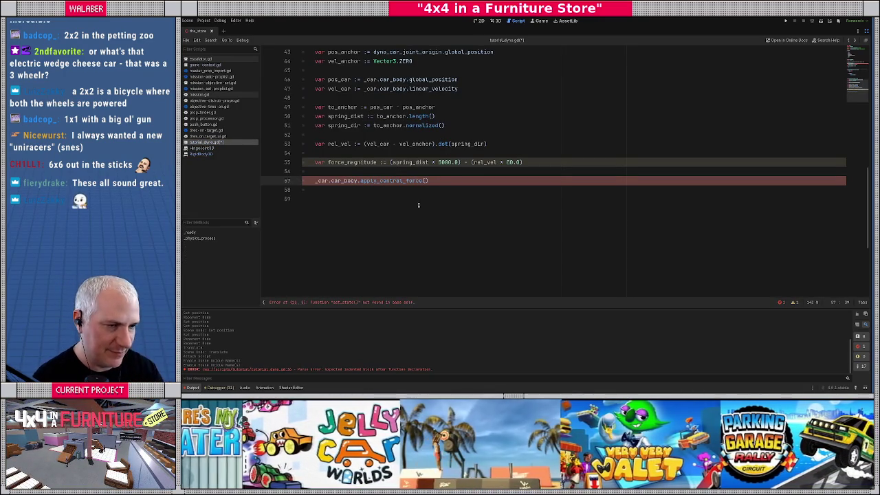
pyautogui.write('spring_dir')
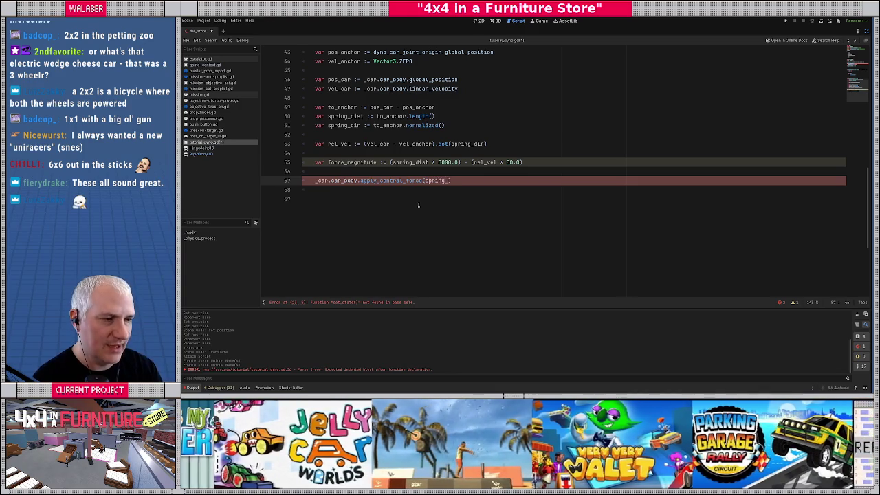
pyautogui.write(' * forc')
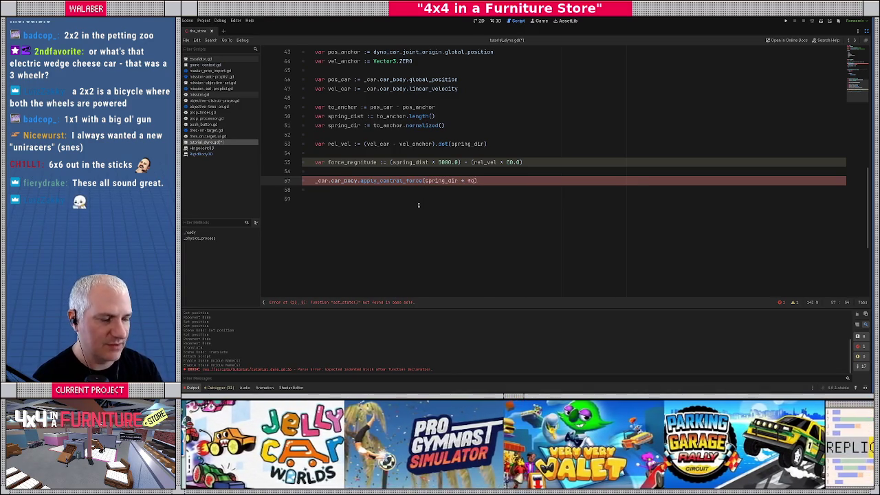
pyautogui.press('Return')
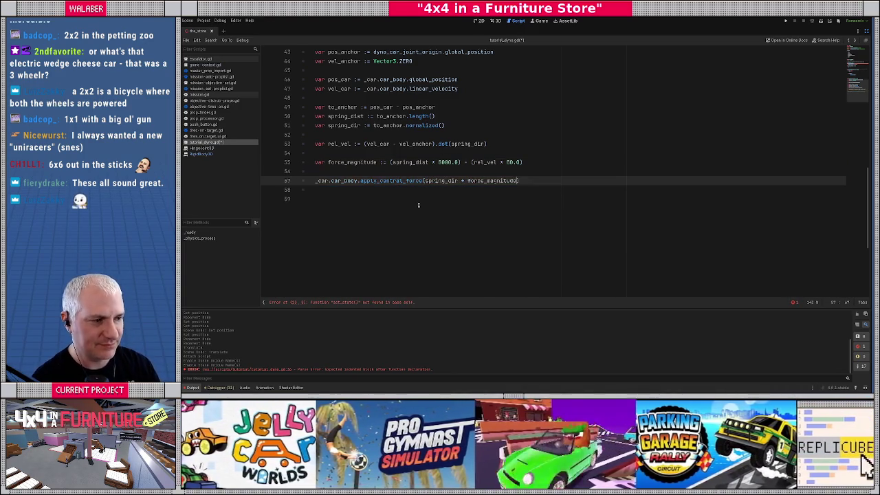
pyautogui.write(')')
pyautogui.press('Return')
# Review the script above, checking dyno_car_joint_origin, and go to the blank line after _got_car.
pyautogui.scroll(3, 418, 204)
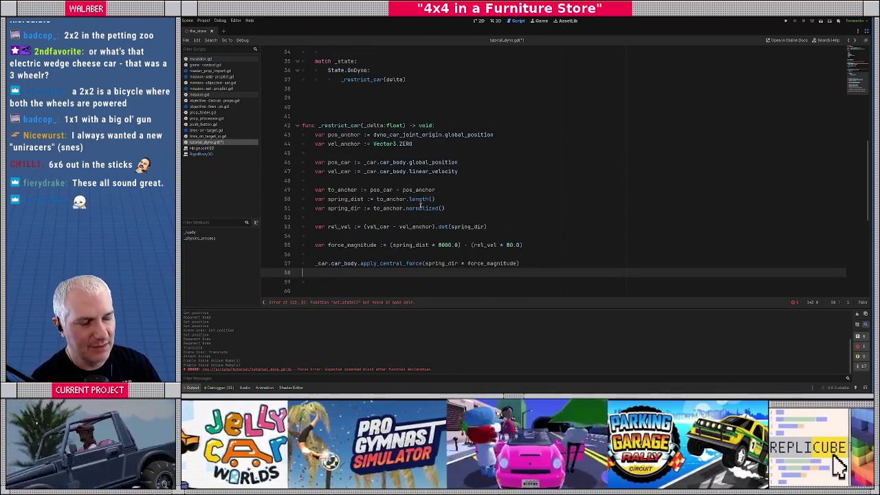
pyautogui.click(326, 74)
pyautogui.scroll(1, 327, 77)
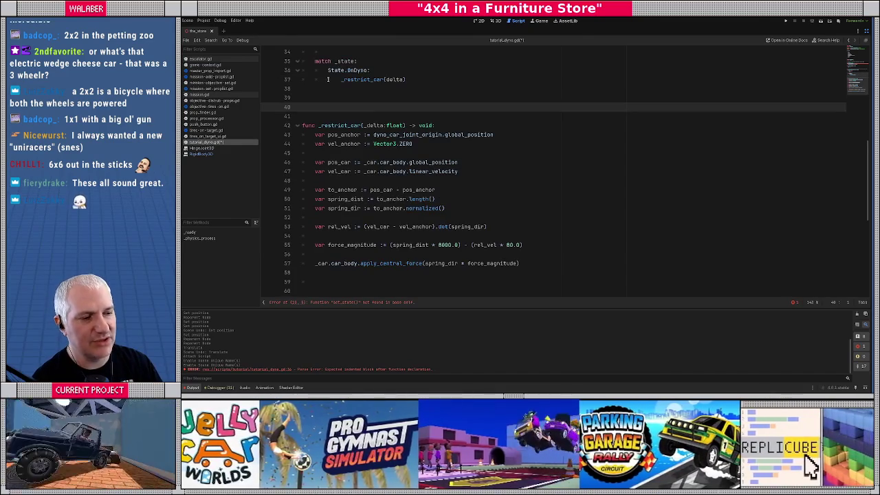
pyautogui.scroll(1, 328, 79)
pyautogui.moveTo(328, 97); pyautogui.dragTo(403, 102)
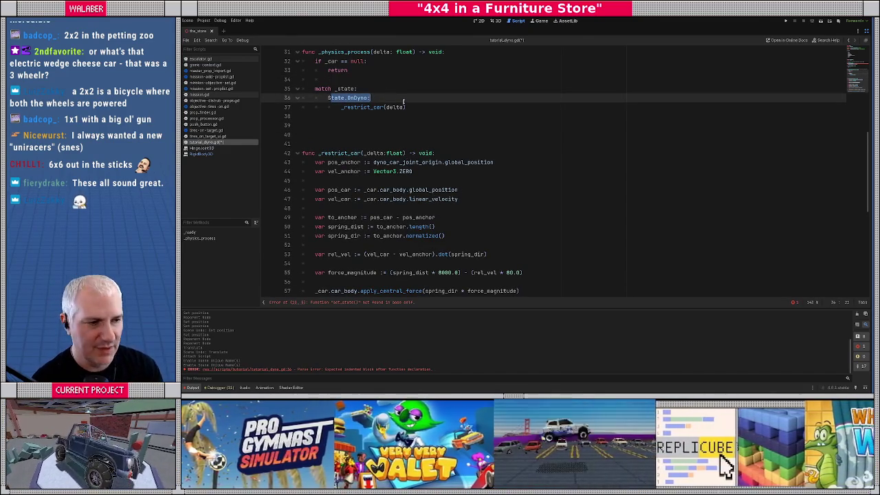
pyautogui.scroll(10, 403, 102)
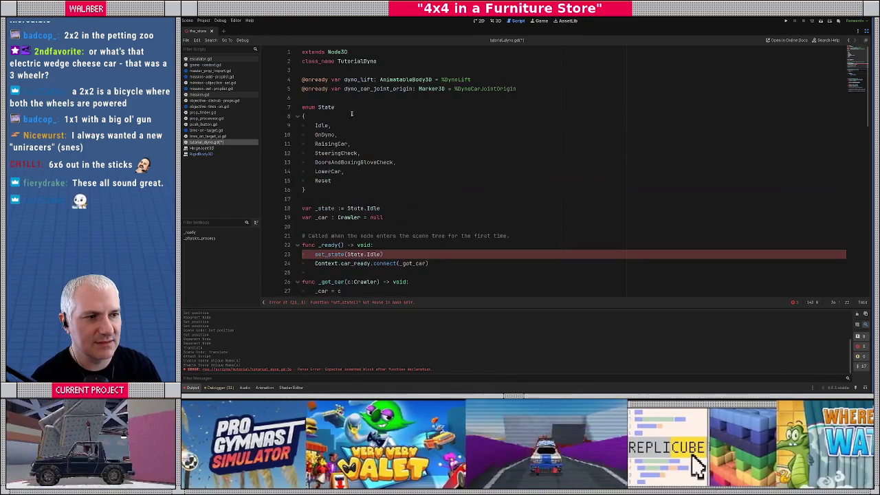
pyautogui.doubleClick(365, 88)
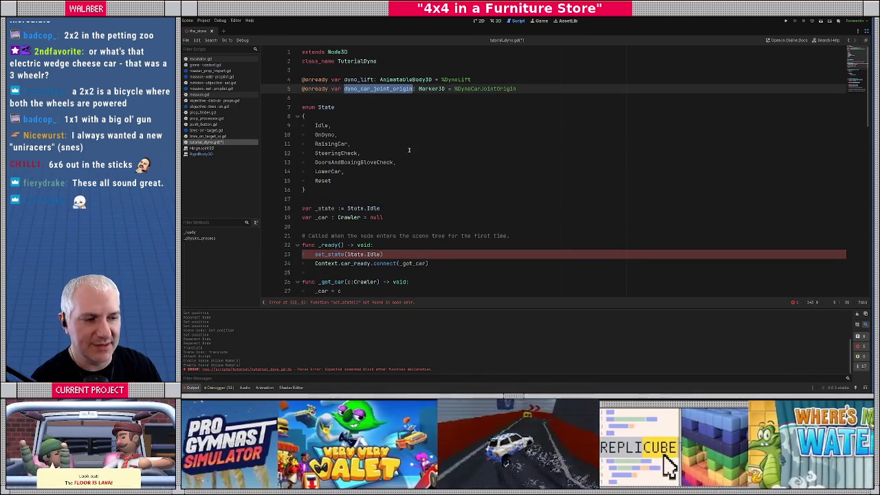
pyautogui.scroll(-6, 366, 176)
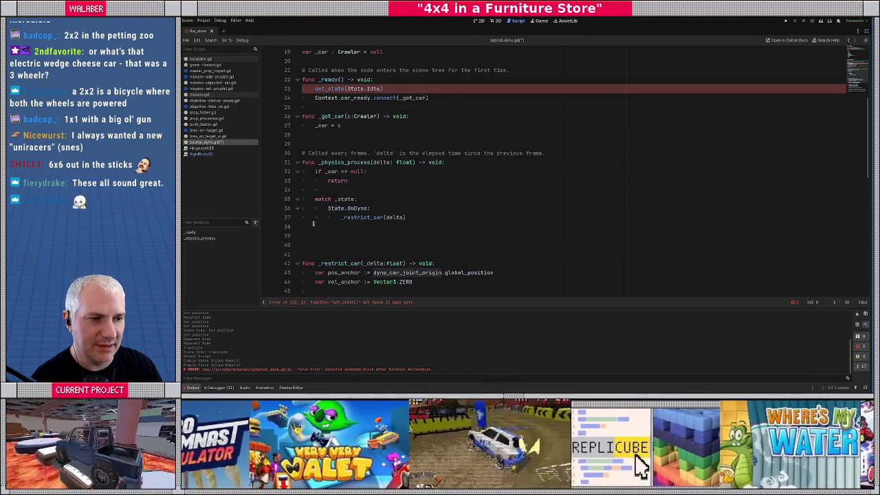
pyautogui.click(308, 134)
# Add func set_state(s:State) -> void: assigning _state = s below _got_car, with a blank line above.
pyautogui.press('Return')
pyautogui.press('Return')
pyautogui.press('Return')
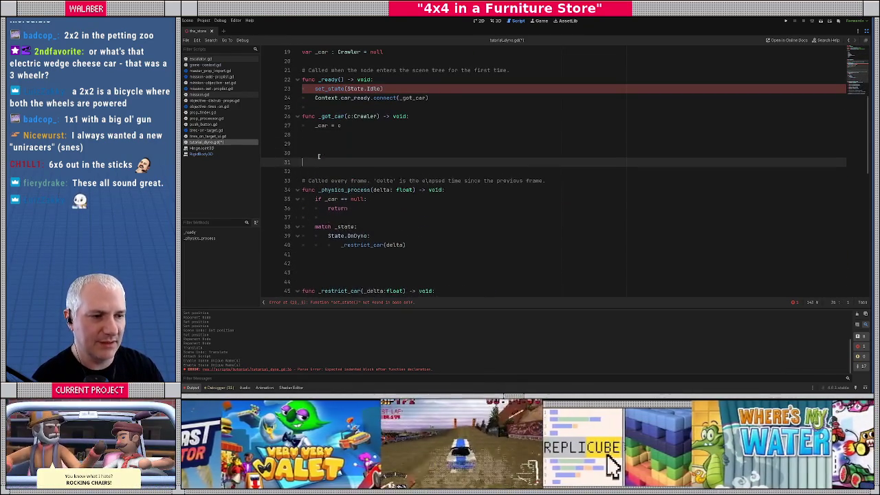
pyautogui.press('Up')
pyautogui.write('func se')
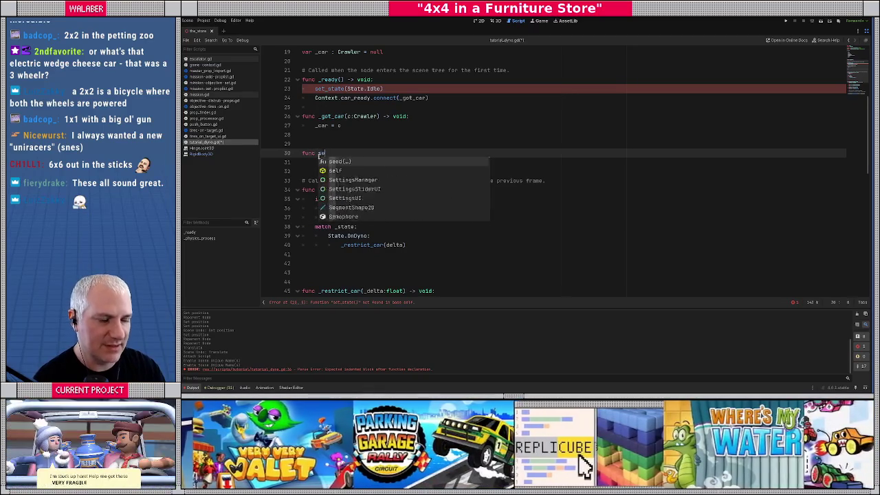
pyautogui.write('t_state(s:State) ')
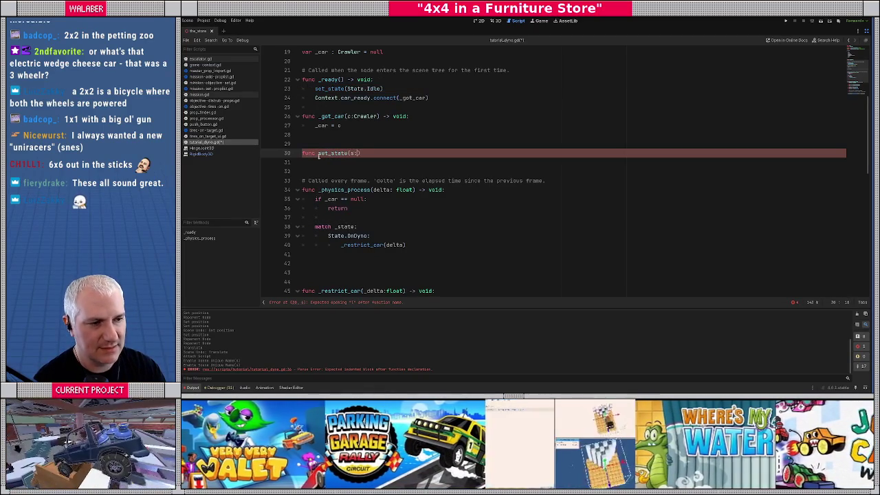
pyautogui.write('-> void:')
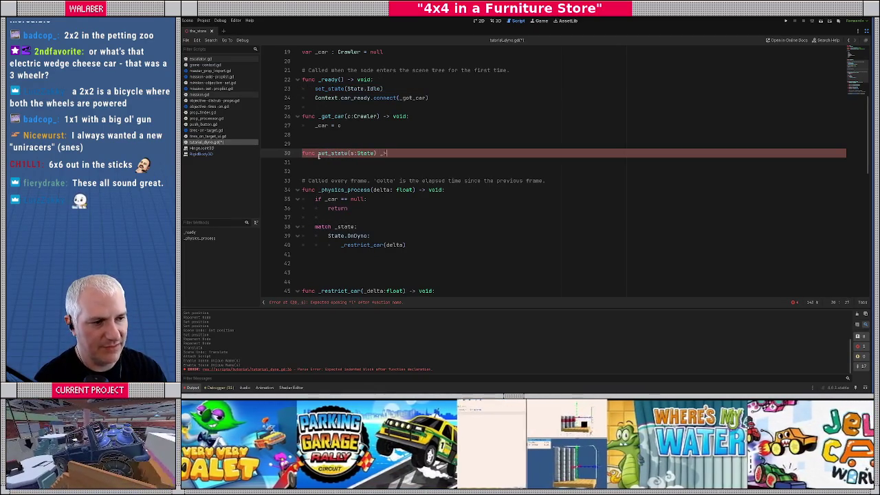
pyautogui.press('Return')
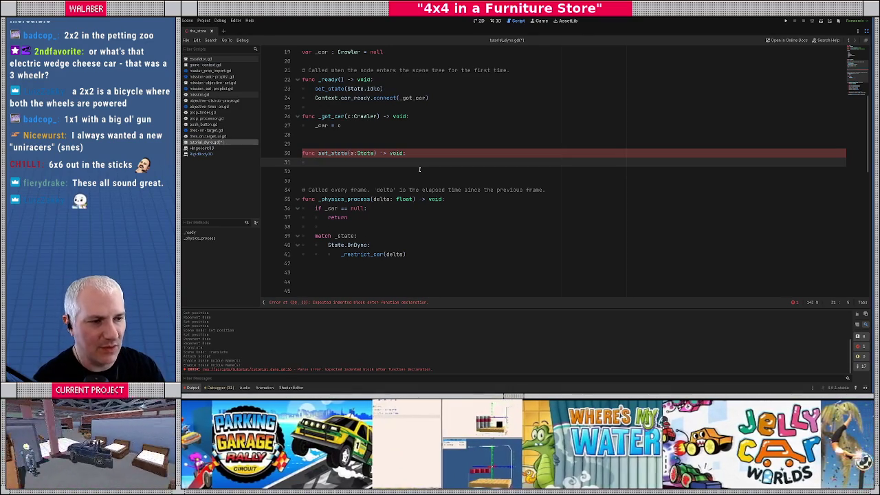
pyautogui.write('_state = s')
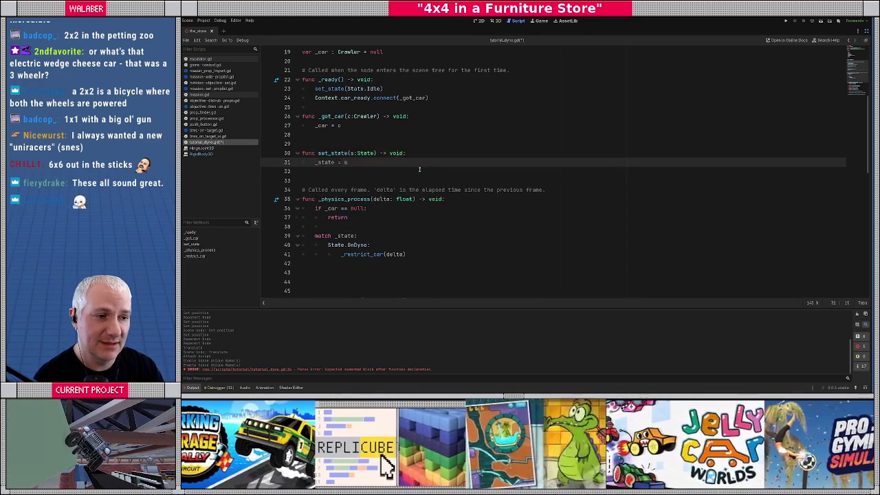
pyautogui.press('Return')
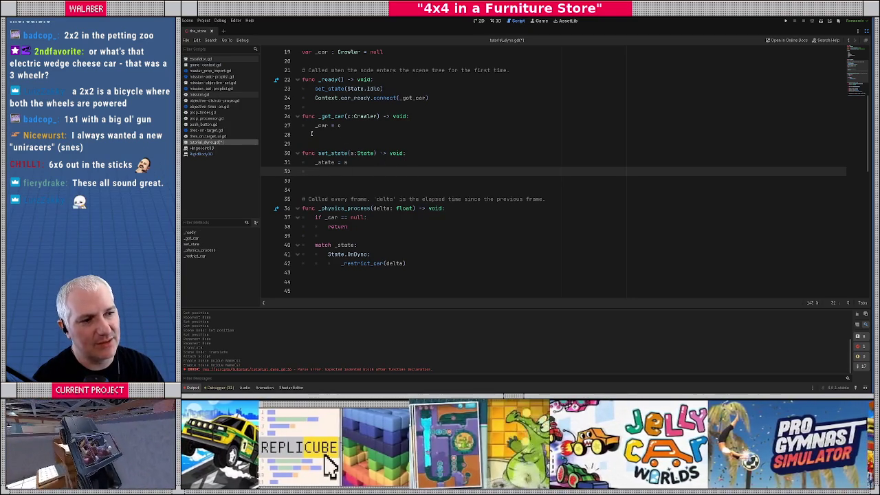
pyautogui.click(354, 135)
pyautogui.press('Return')
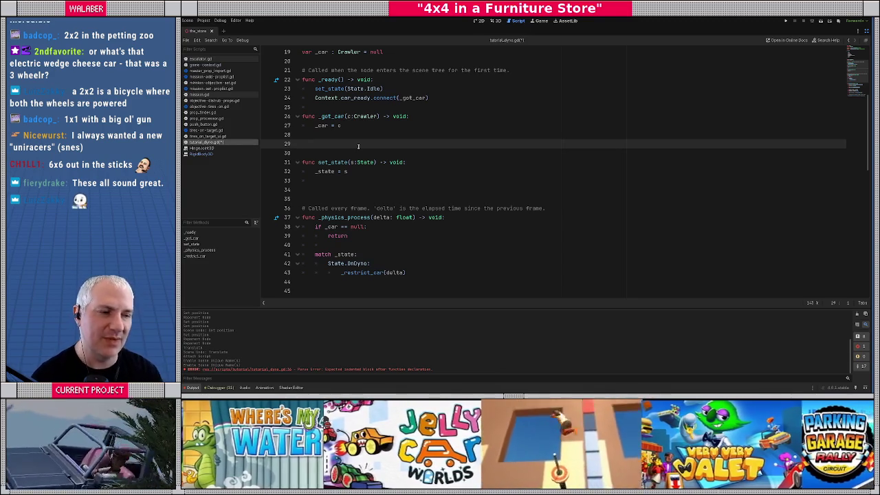
# Start an _unhandled_input function that casts event to InputEventKey as var k.
pyautogui.write('func _unh')
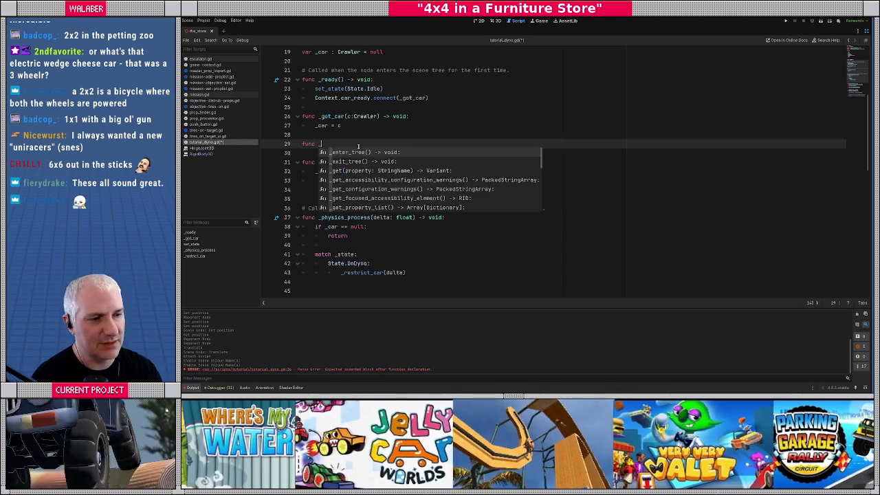
pyautogui.press('Return')
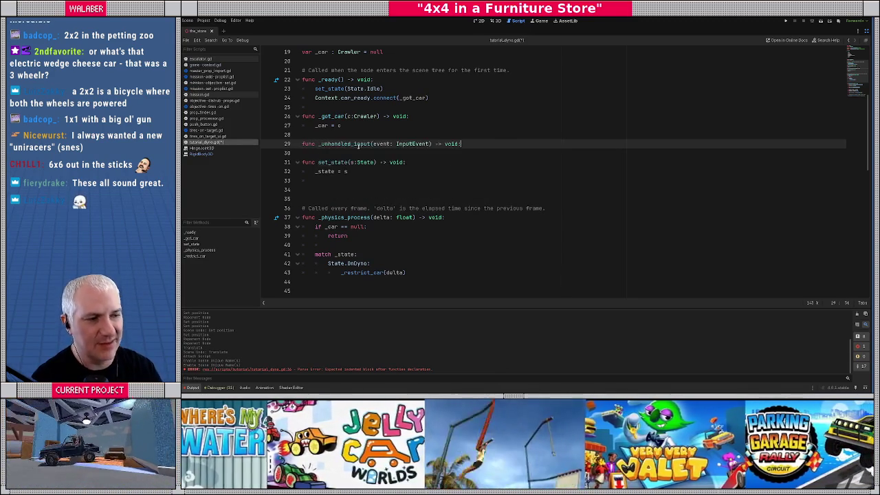
pyautogui.press('Return')
pyautogui.write('var k ')
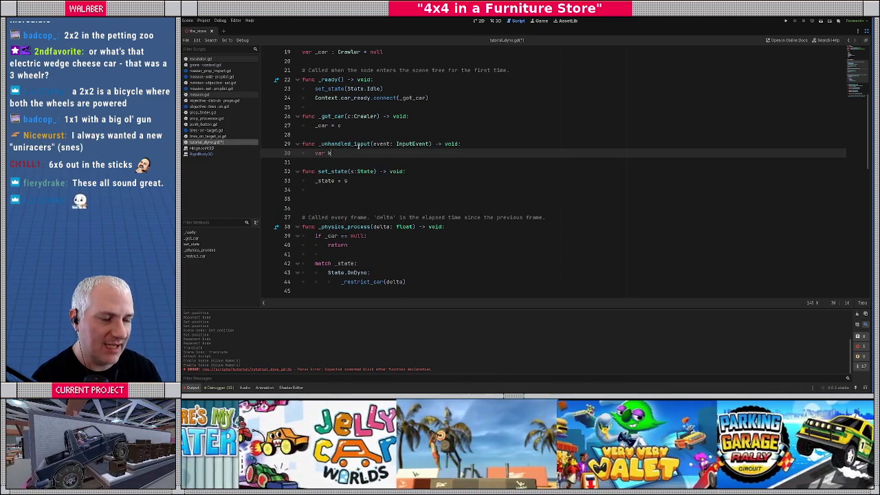
pyautogui.write(':= event a')
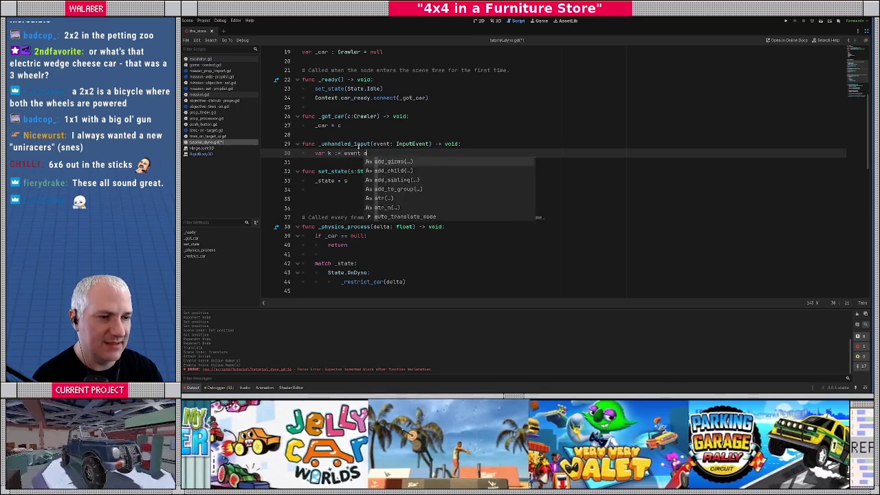
pyautogui.write('s inputEventK')
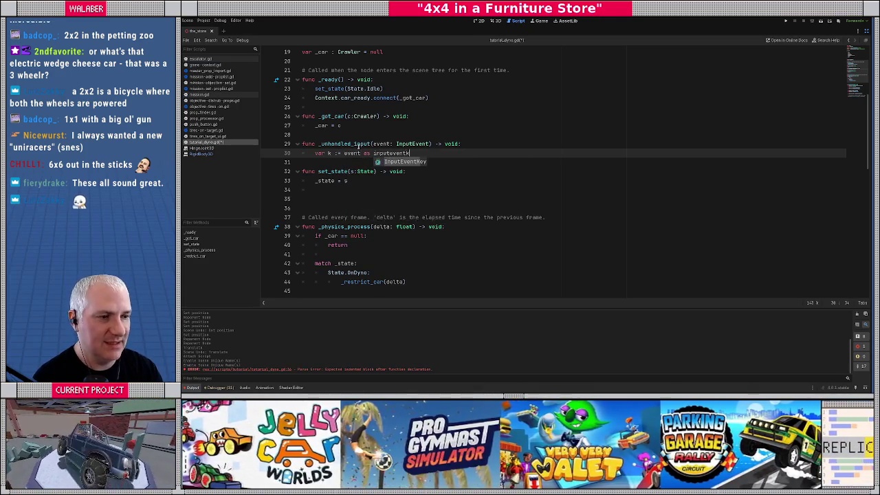
pyautogui.press('Return')
pyautogui.press('Return')
# Add the check if k != null and k.pressed: and begin var state_map := {.
pyautogui.write('if k !=')
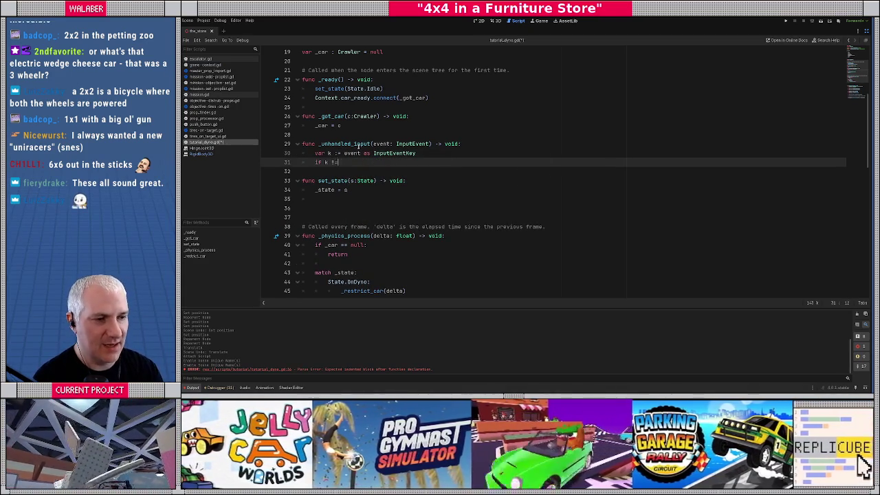
pyautogui.write(' null:')
pyautogui.press('Return')
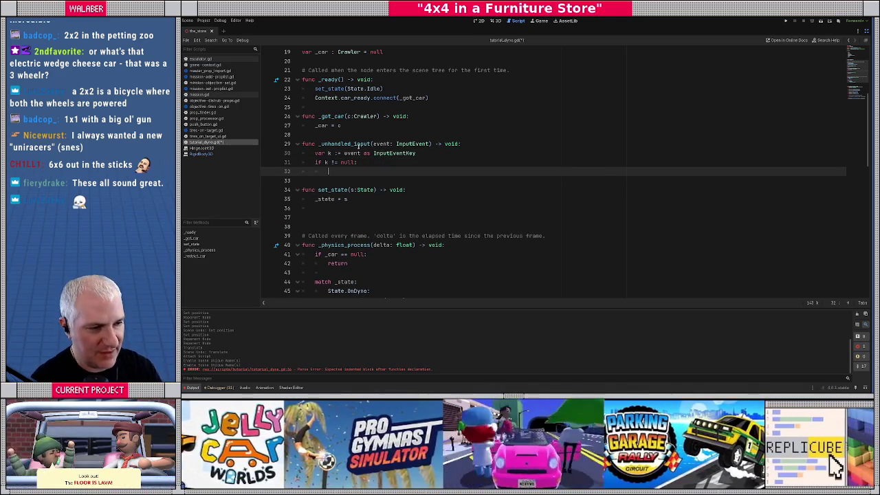
pyautogui.press('BackSpace')
pyautogui.press('BackSpace')
pyautogui.press('BackSpace')
pyautogui.write('and k')
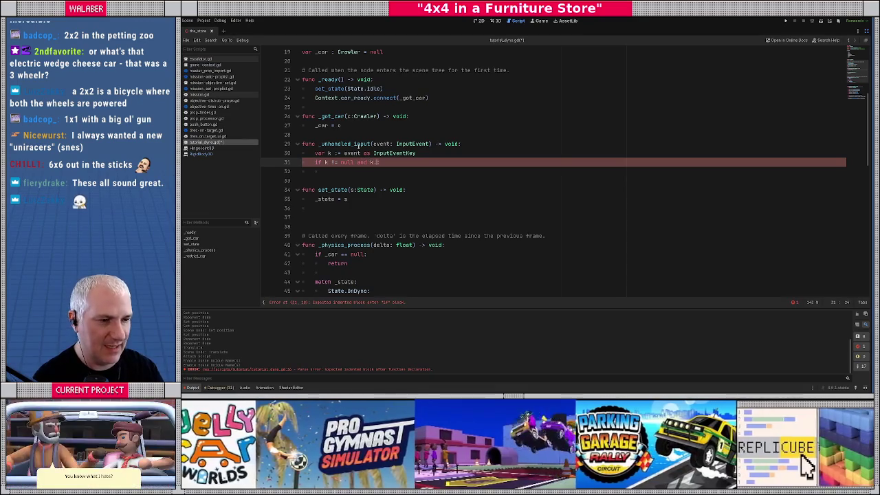
pyautogui.write('.pr')
pyautogui.press('Return')
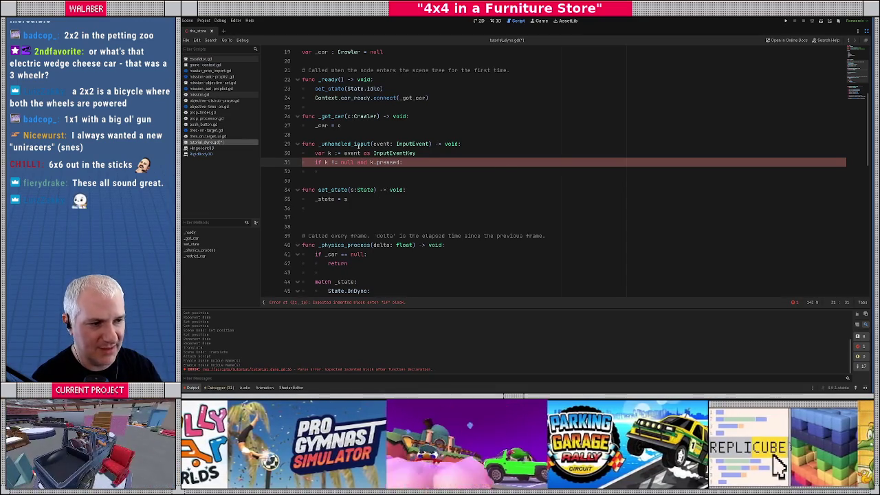
pyautogui.write(':')
pyautogui.press('Return')
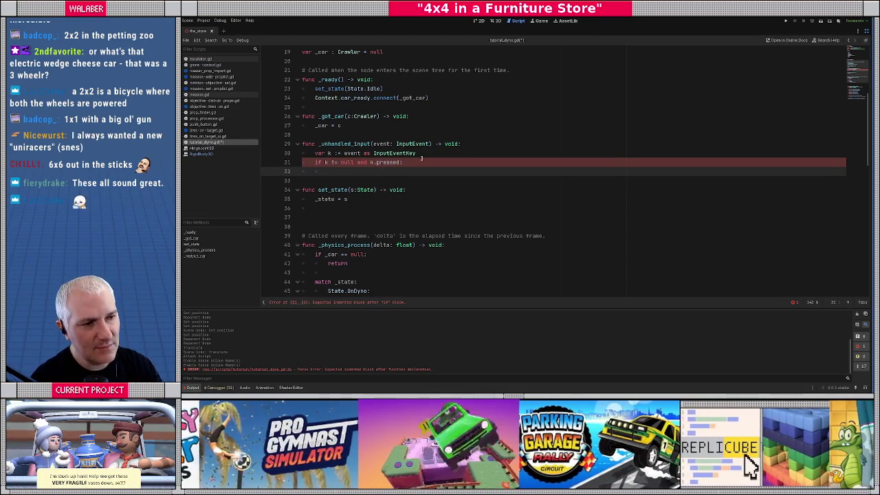
pyautogui.scroll(2, 423, 166)
pyautogui.scroll(-1, 422, 167)
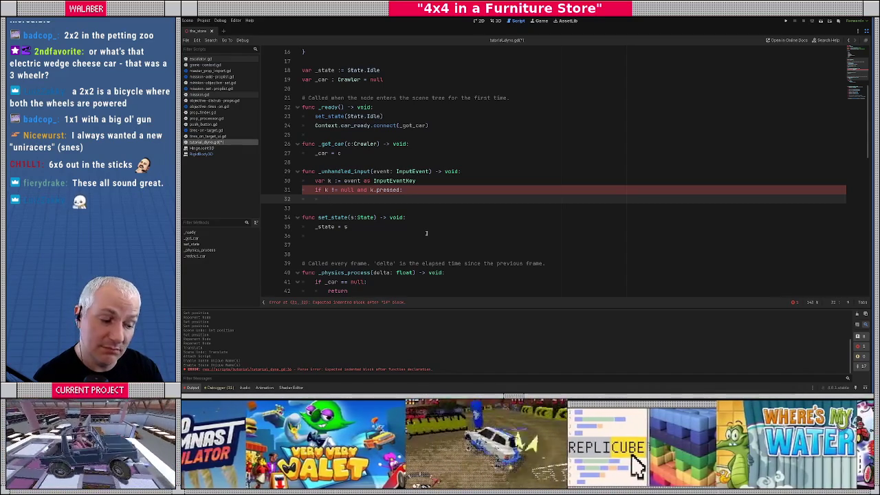
pyautogui.write('v')
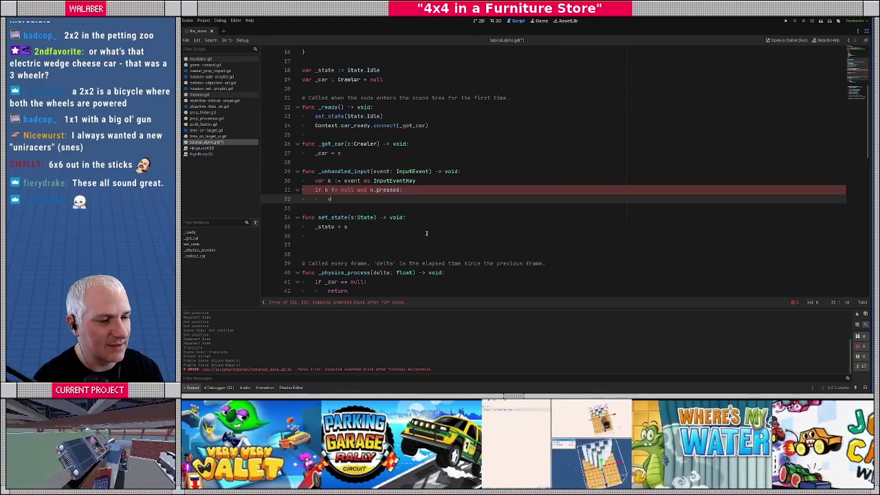
pyautogui.write('ar state_m')
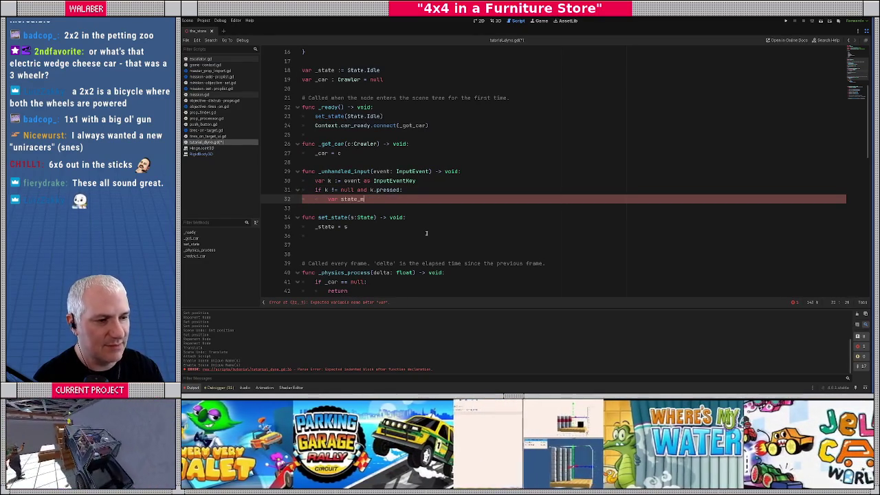
pyautogui.write('ap := {')
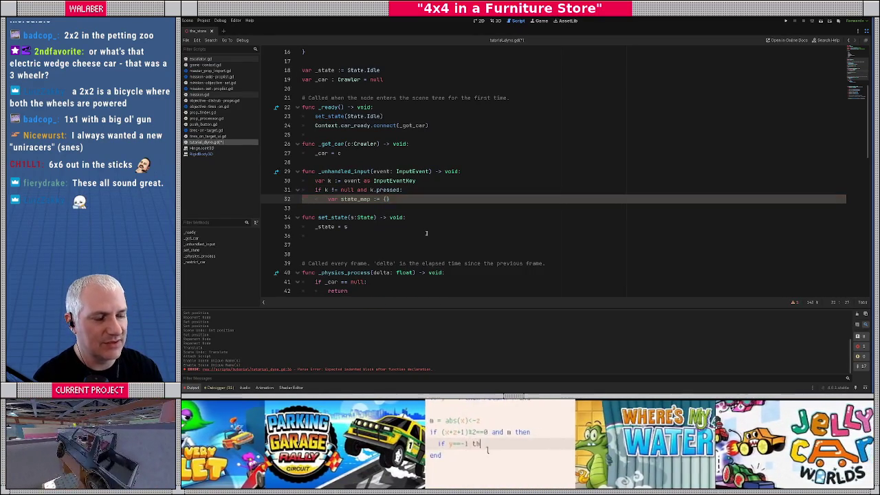
# Add the first state_map entry KEY_KP_1: State.Idle.
pyautogui.press('Return')
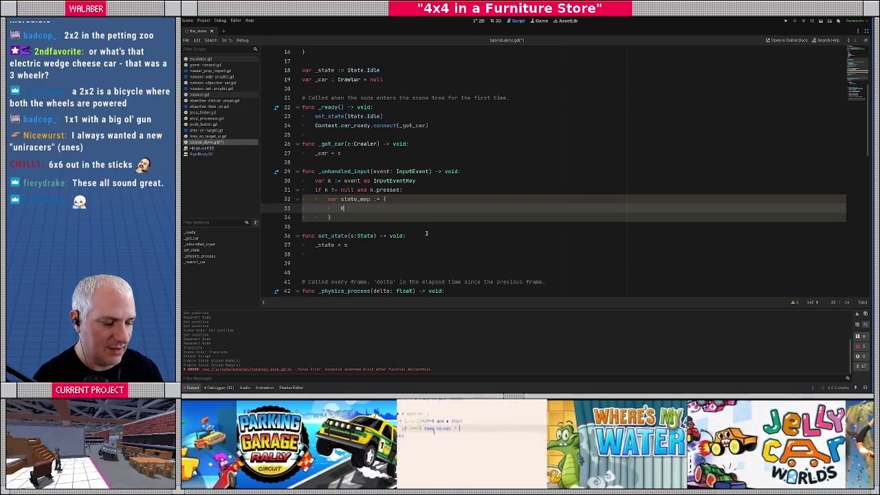
pyautogui.write('KeyC')
pyautogui.press('BackSpace')
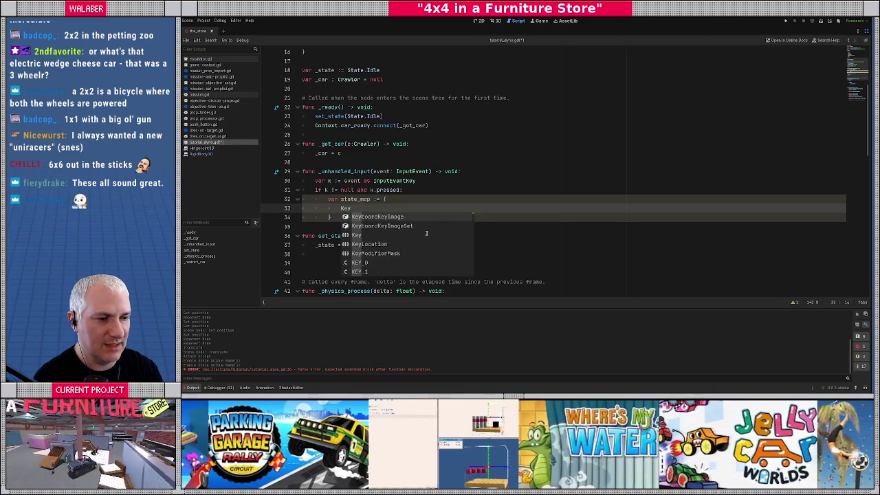
pyautogui.write('_')
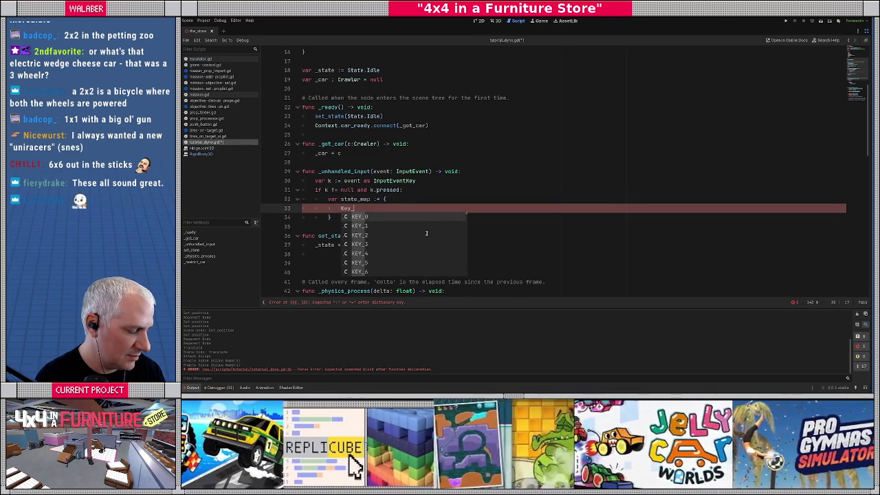
pyautogui.write('nu')
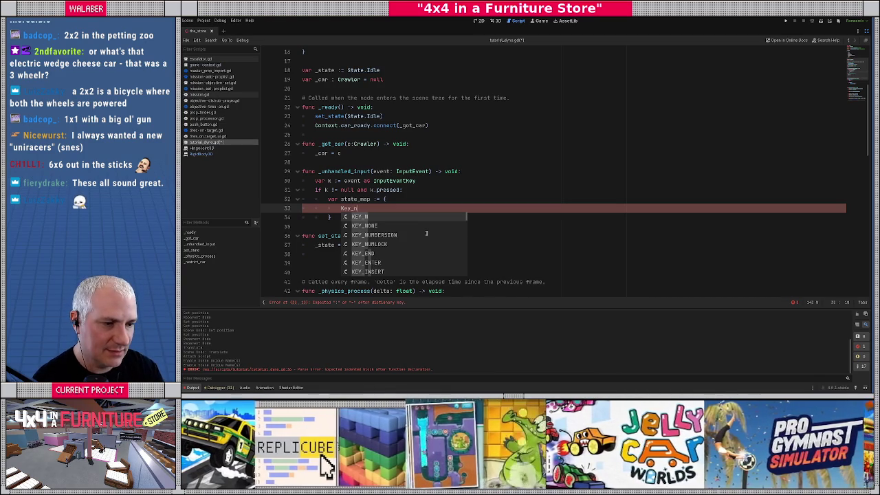
pyautogui.press('BackSpace')
pyautogui.press('BackSpace')
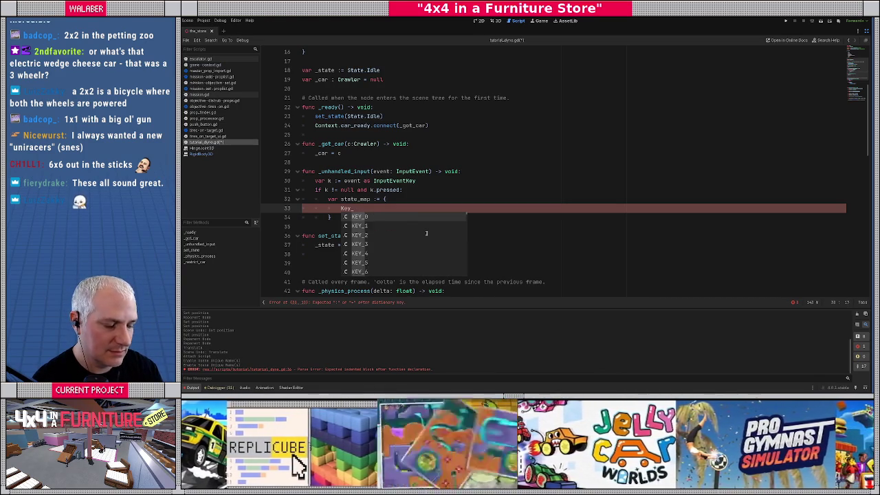
pyautogui.write('key')
pyautogui.press('BackSpace')
pyautogui.press('BackSpace')
pyautogui.write('p')
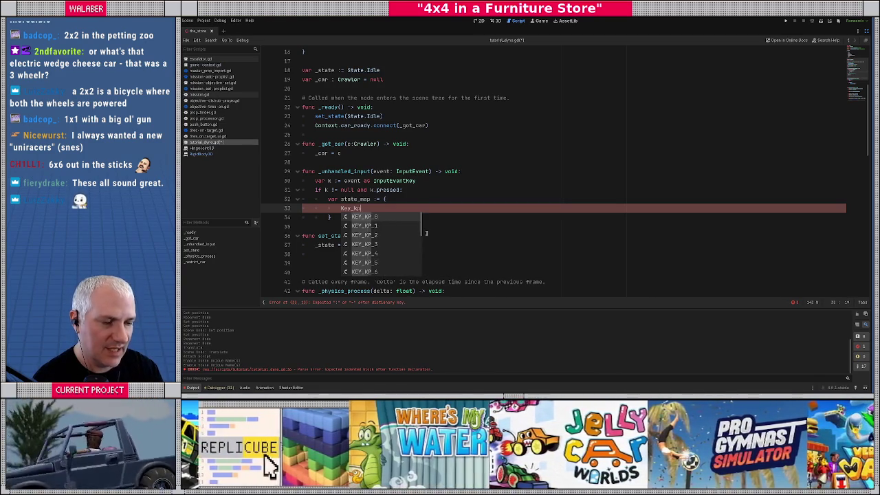
pyautogui.write('EY_KP_1')
pyautogui.press('Return')
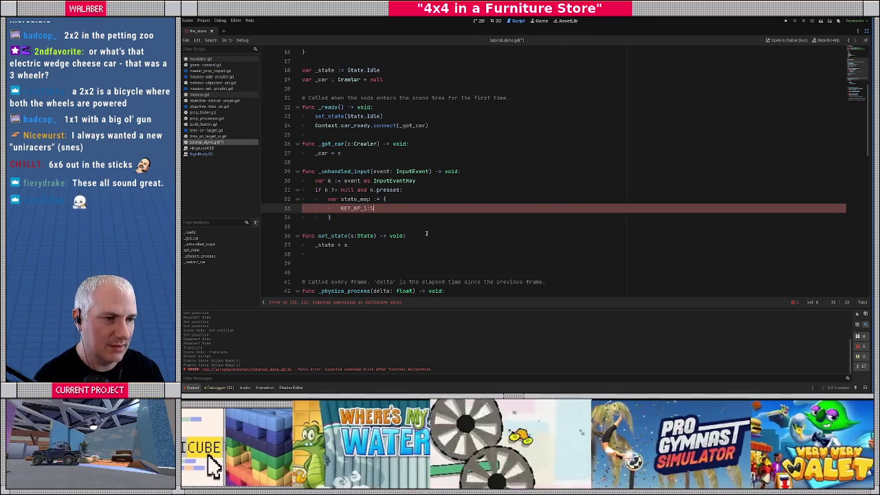
pyautogui.write('tate.i')
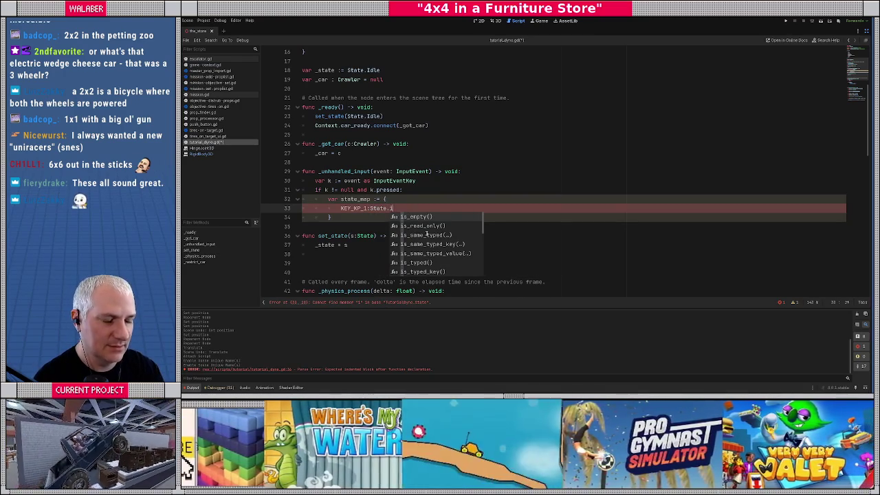
pyautogui.write('d')
pyautogui.press('Return')
pyautogui.write(',')
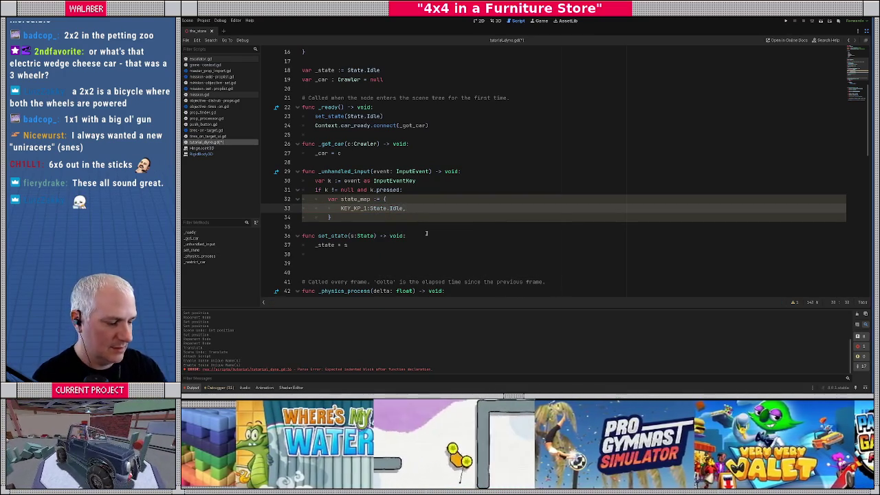
# Duplicate the entry and change the second and third copies to OnDyno and RaisingCar.
pyautogui.hotkey('ctrl', 'shift', 'd')
pyautogui.hotkey('ctrl', 'shift', 'd')
pyautogui.hotkey('ctrl', 'shift', 'd')
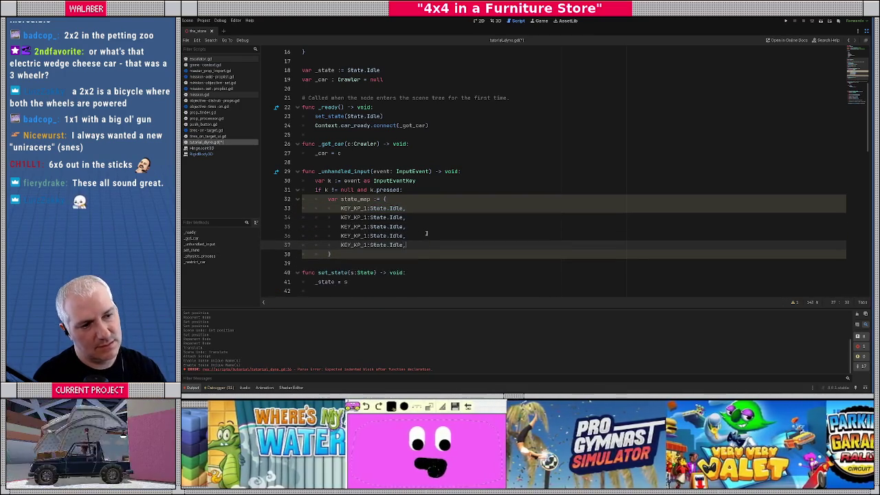
pyautogui.press('Return')
pyautogui.scroll(4, 422, 224)
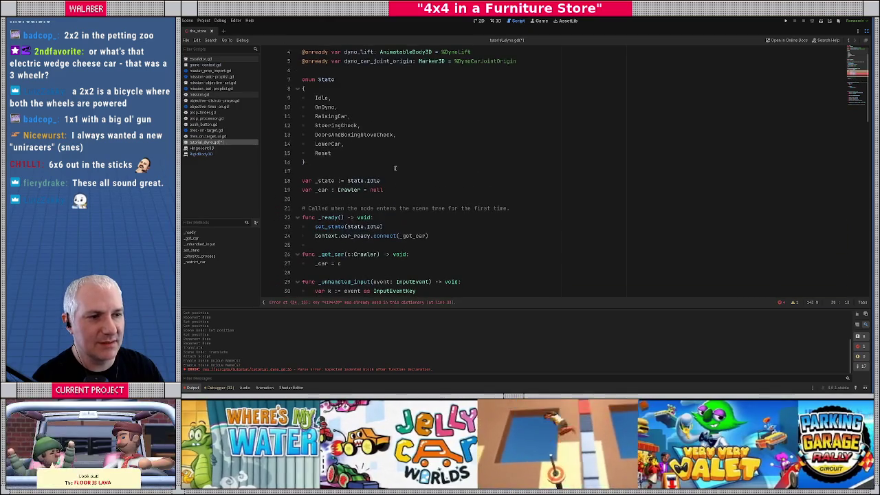
pyautogui.scroll(-4, 395, 163)
pyautogui.doubleClick(395, 217)
pyautogui.write('O')
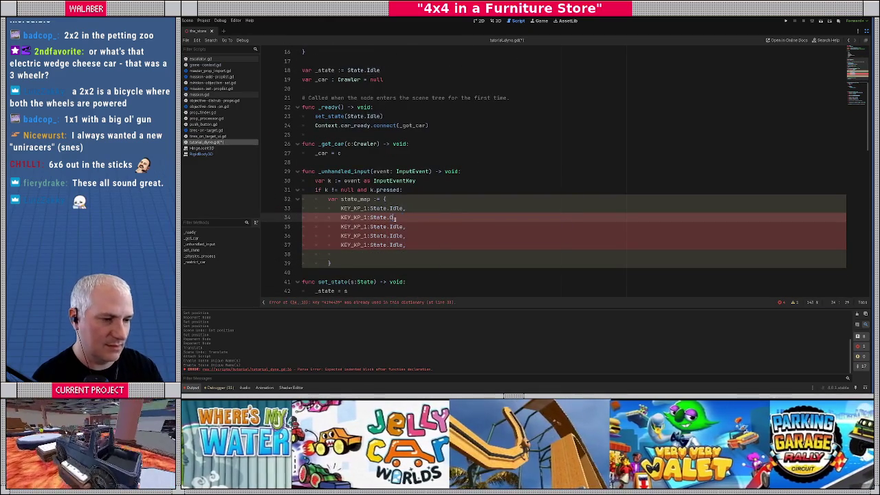
pyautogui.write('nDyno')
pyautogui.press('Return')
pyautogui.doubleClick(395, 226)
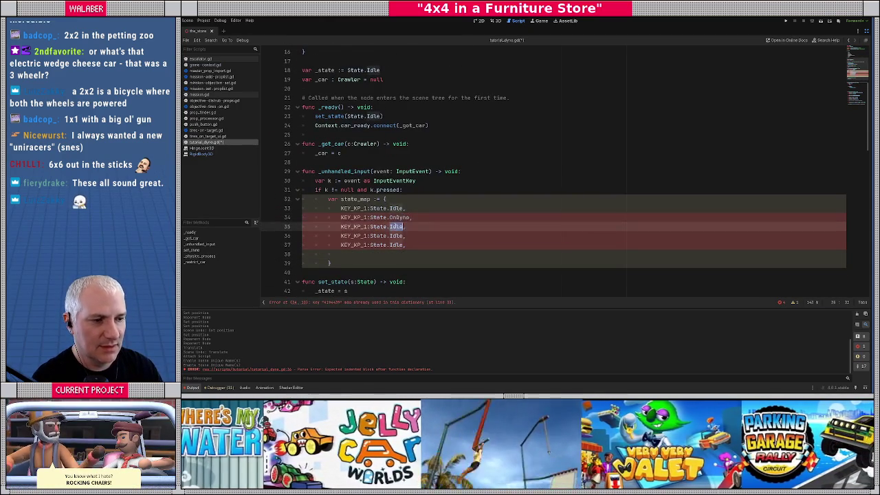
pyautogui.scroll(3, 394, 219)
pyautogui.write('RaisingCar')
pyautogui.scroll(2, 398, 206)
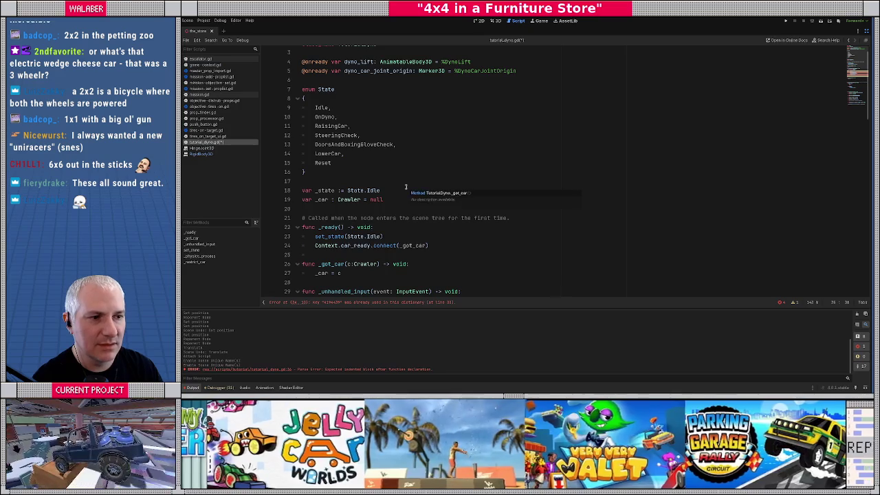
pyautogui.scroll(-3, 405, 186)
# Retype the fourth entry's state and paste DoorsAndBoxingGloveCheck into the fifth, duplicating it twice.
pyautogui.doubleClick(396, 273)
pyautogui.write('Ste')
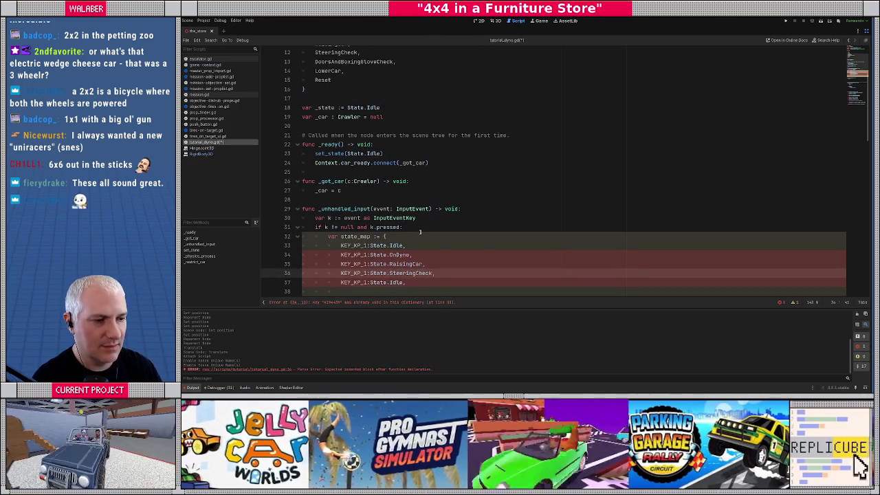
pyautogui.scroll(2, 420, 232)
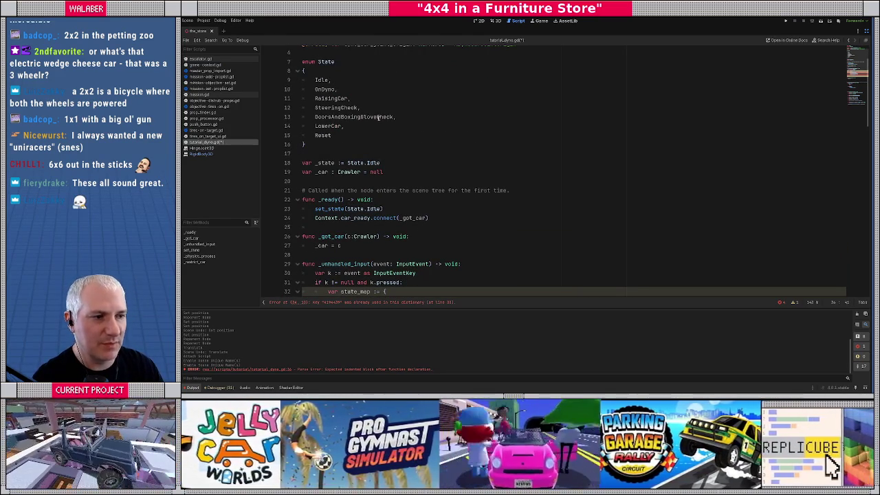
pyautogui.doubleClick(377, 118)
pyautogui.hotkey('ctrl', 'c')
pyautogui.scroll(-4, 396, 221)
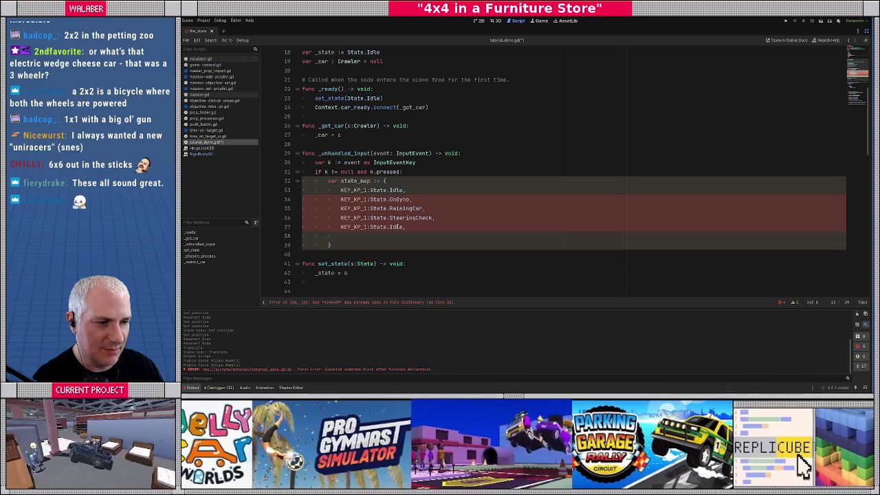
pyautogui.doubleClick(396, 226)
pyautogui.hotkey('ctrl', 'v')
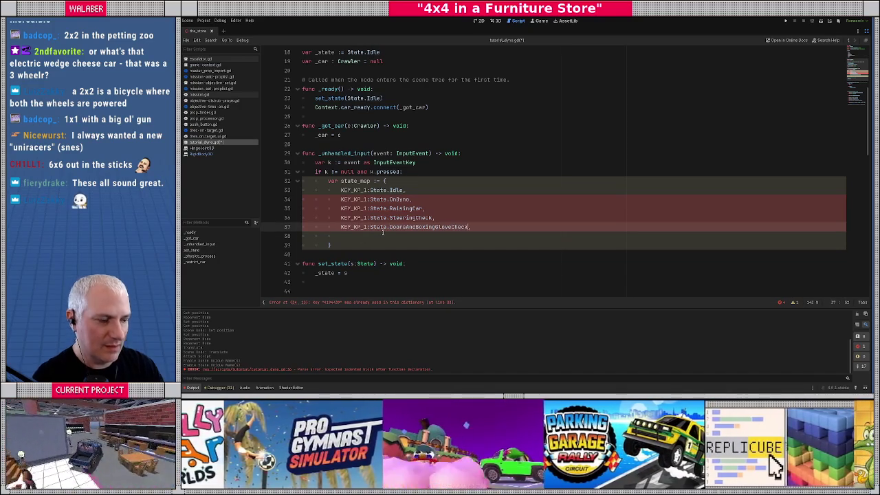
pyautogui.hotkey('ctrl', 'shift', 'd')
pyautogui.hotkey('ctrl', 'shift', 'd')
# Change the last two entries to State.LowerCar and State.Reset.
pyautogui.scroll(3, 381, 192)
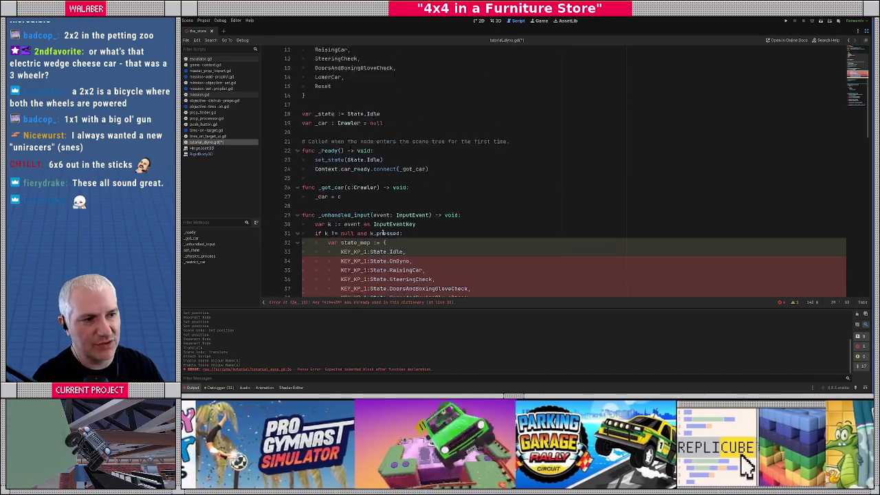
pyautogui.doubleClick(327, 98)
pyautogui.hotkey('ctrl', 'c')
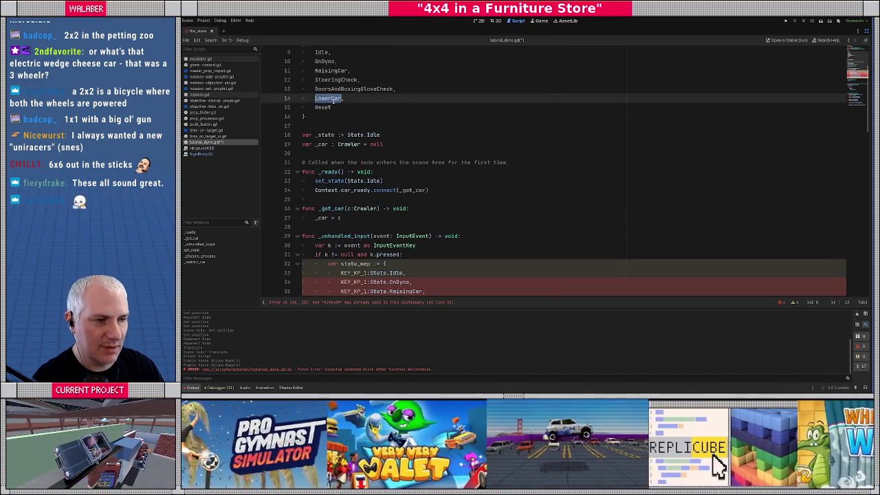
pyautogui.scroll(-4, 412, 216)
pyautogui.doubleClick(415, 208)
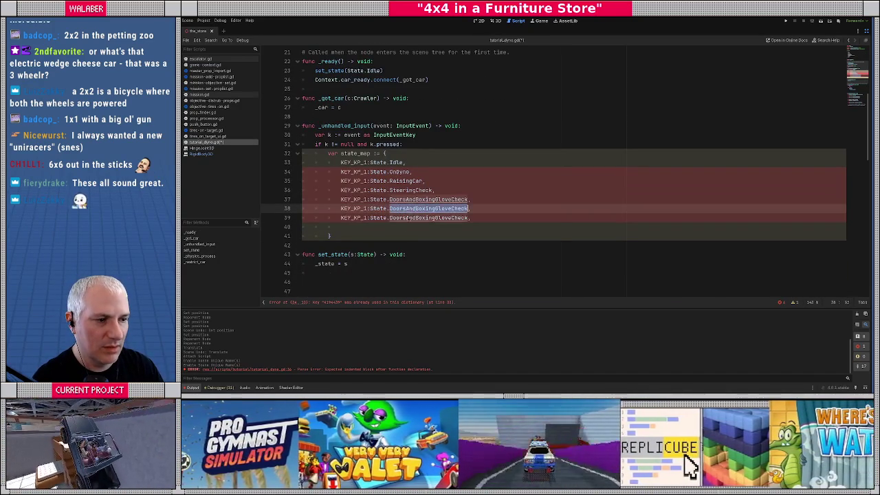
pyautogui.hotkey('ctrl', 'v')
pyautogui.doubleClick(407, 217)
pyautogui.write('Reset')
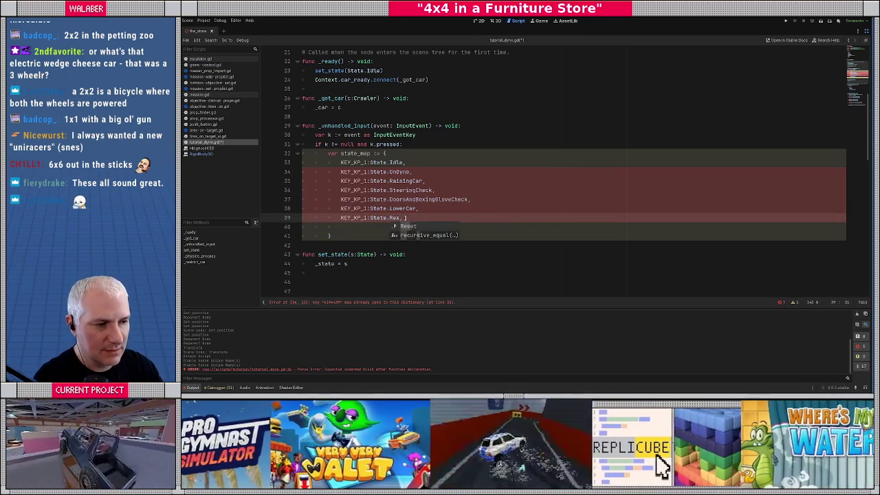
pyautogui.click(353, 226)
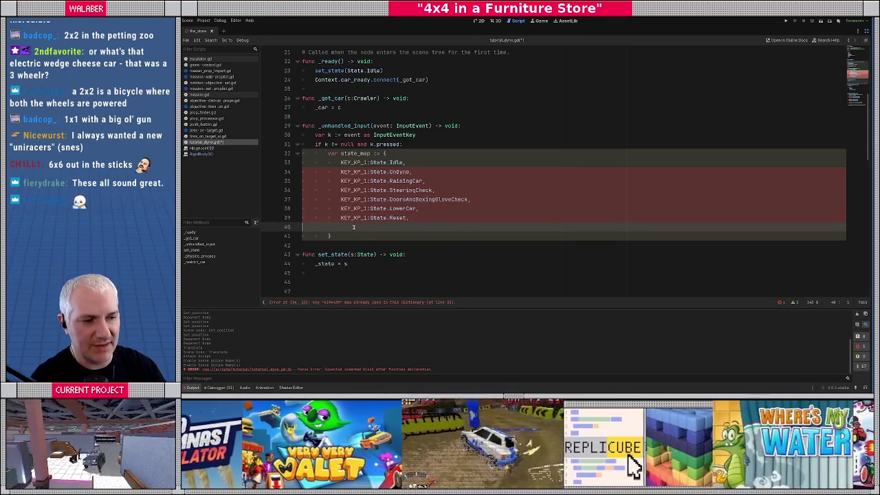
# Renumber the state_map keys so the entries run KEY_KP_1 through KEY_KP_7.
pyautogui.press('BackSpace')
pyautogui.click(364, 172)
pyautogui.press('BackSpace')
pyautogui.write('2')
pyautogui.click(365, 181)
pyautogui.press('BackSpace')
pyautogui.write('3')
pyautogui.click(366, 190)
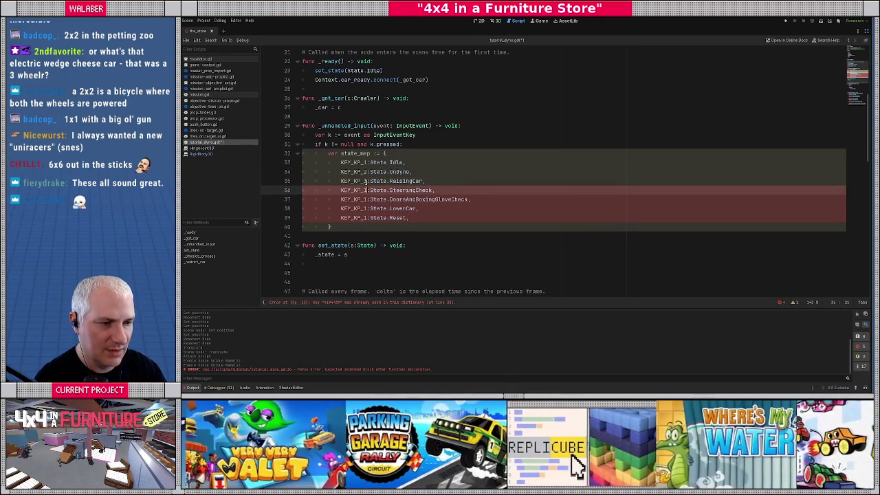
pyautogui.press('Down')
pyautogui.press('BackSpace')
pyautogui.write('5')
pyautogui.press('Down')
pyautogui.press('BackSpace')
pyautogui.write('6')
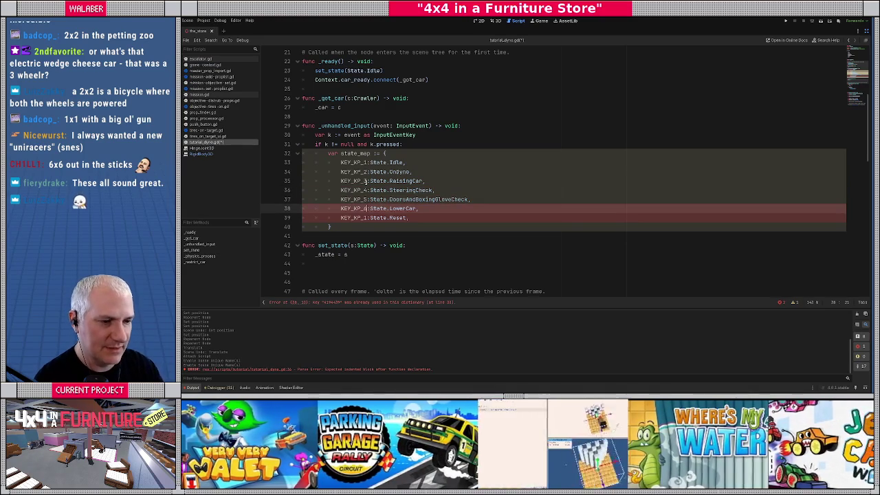
pyautogui.press('Down')
pyautogui.press('BackSpace')
pyautogui.write('7')
pyautogui.press('Down')
# Add if state_map.has(k.keycode): calling set_state(state_map[k.keycode]).
pyautogui.press('Return')
pyautogui.write('if s')
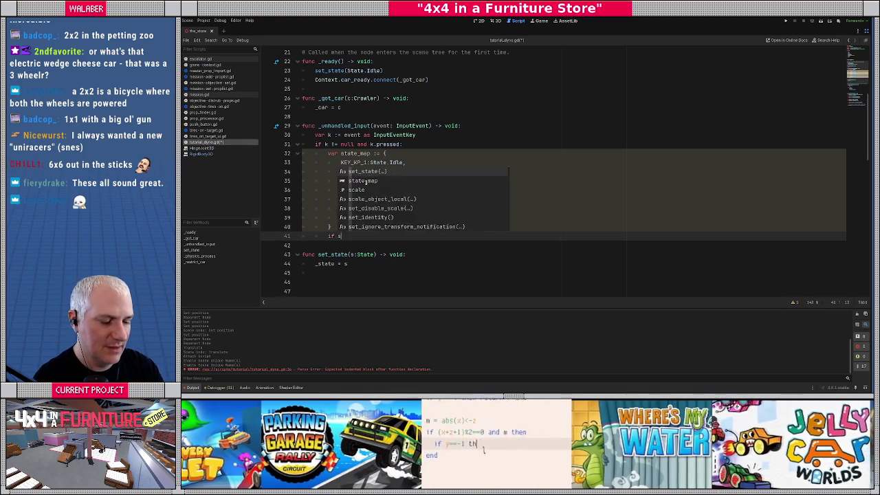
pyautogui.write('tate_map.has(k.k')
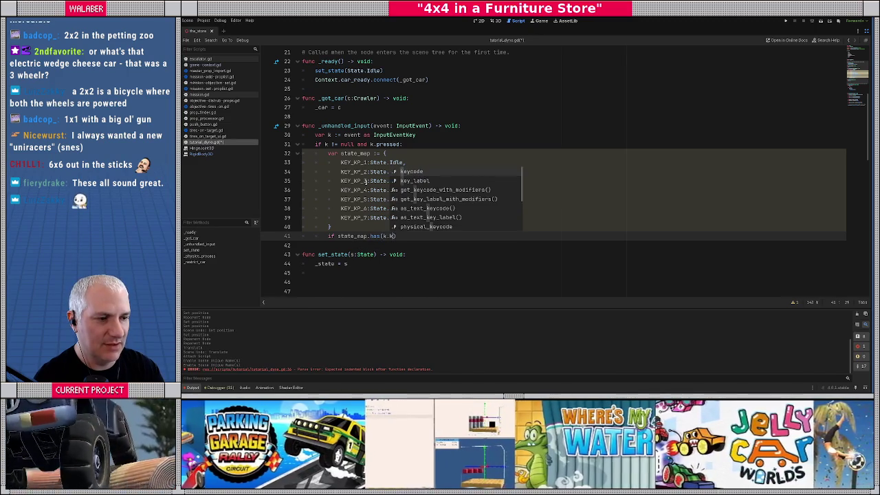
pyautogui.press('Return')
pyautogui.write('):')
pyautogui.press('Return')
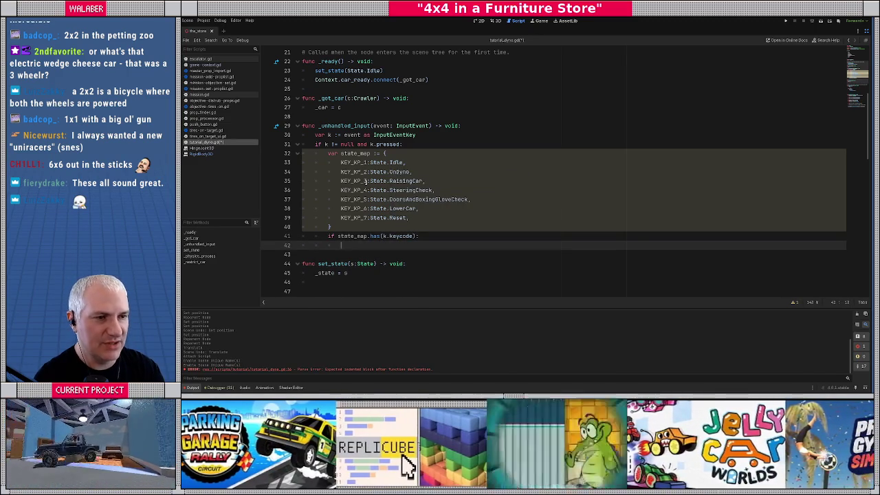
pyautogui.write('set_state')
pyautogui.press('Return')
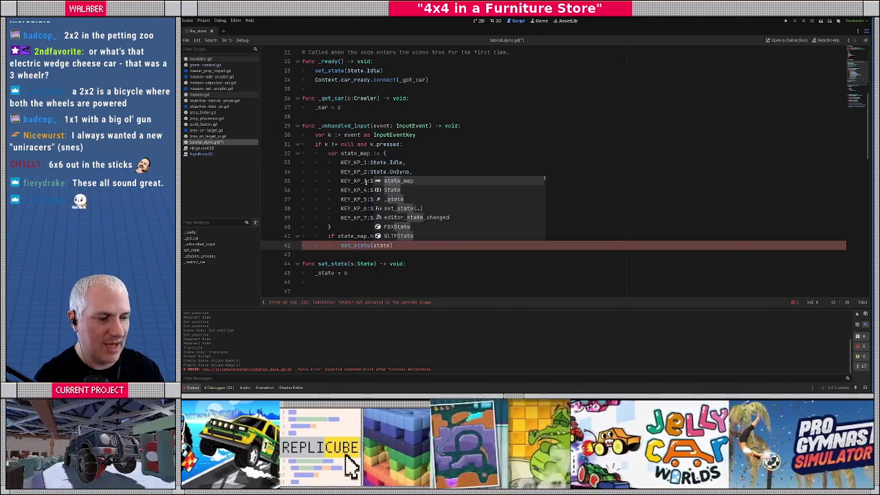
pyautogui.press('Return')
pyautogui.write('[')
pyautogui.write('k.ke')
pyautogui.write('y')
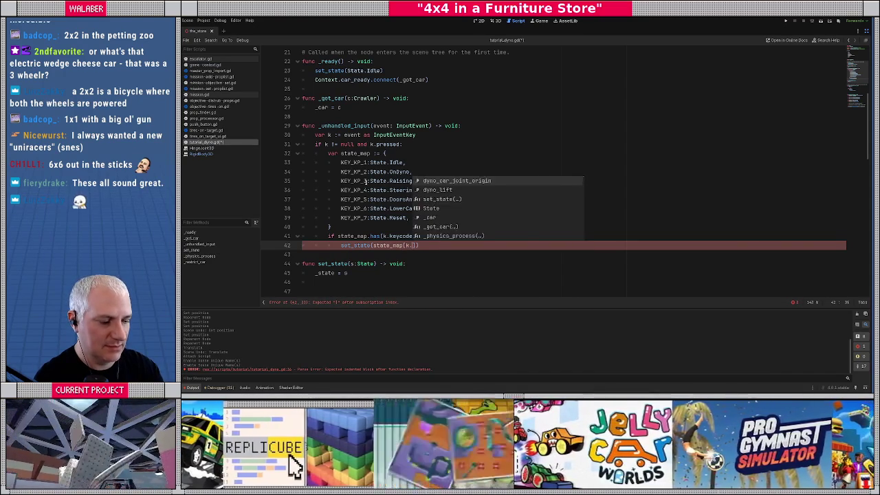
pyautogui.press('Return')
pyautogui.press('Return')
pyautogui.press('Return')
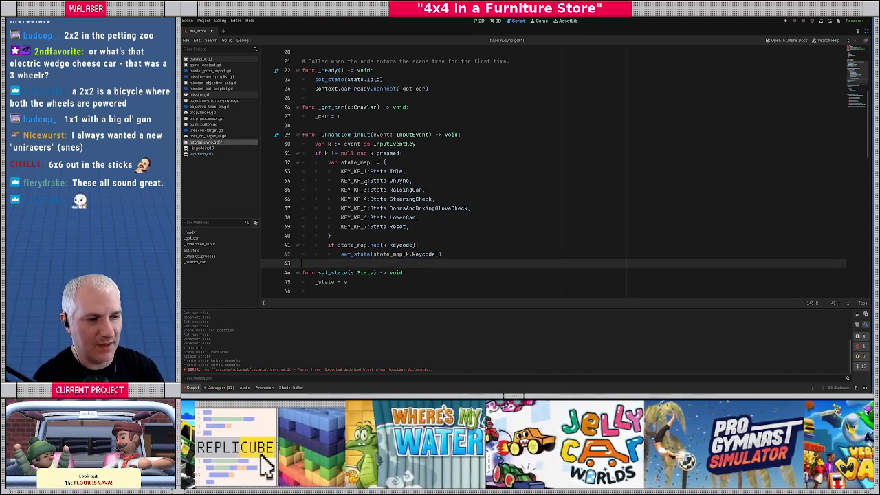
# Add get_viewport().set_input_as_handled() at the end of the key-press block.
pyautogui.scroll(-2, 393, 212)
pyautogui.click(350, 209)
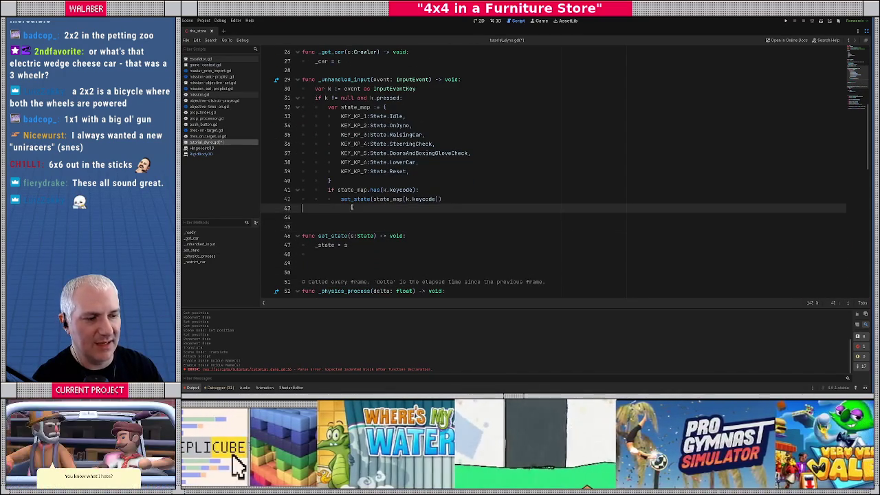
pyautogui.press('Tab')
pyautogui.press('Tab')
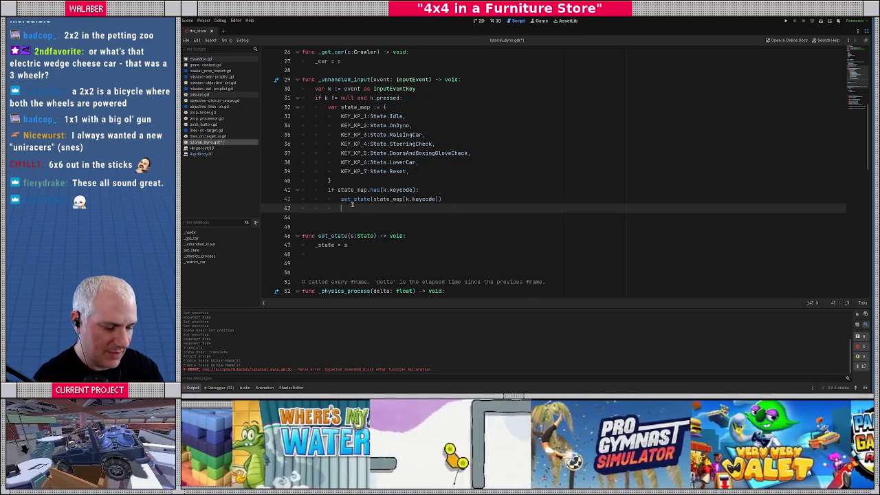
pyautogui.write('get_viewport().')
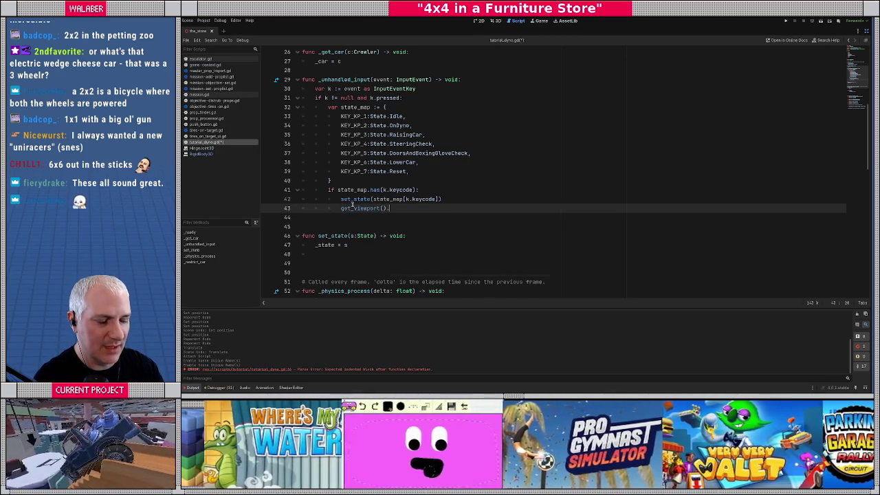
pyautogui.write('han')
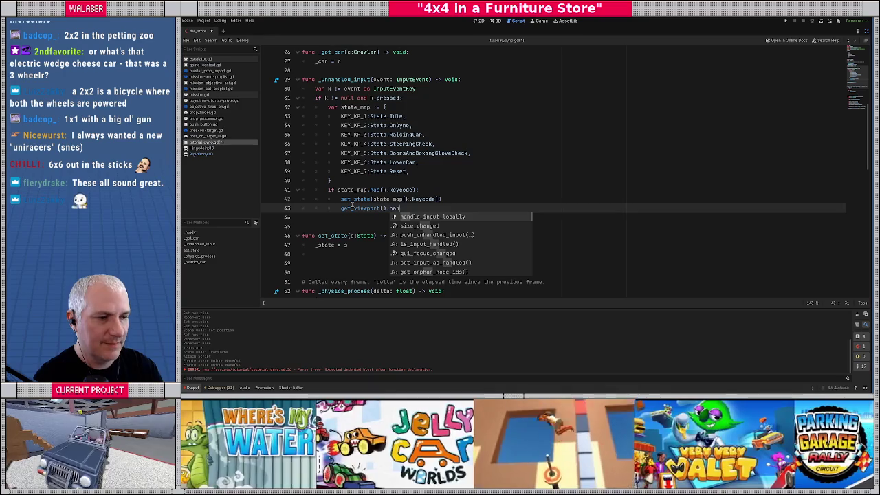
pyautogui.press('Down')
pyautogui.press('Down')
pyautogui.press('Down')
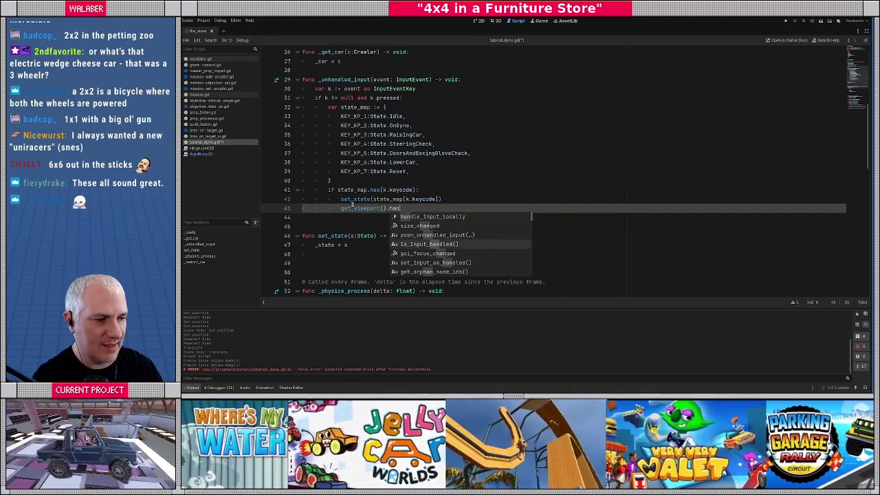
pyautogui.press('Return')
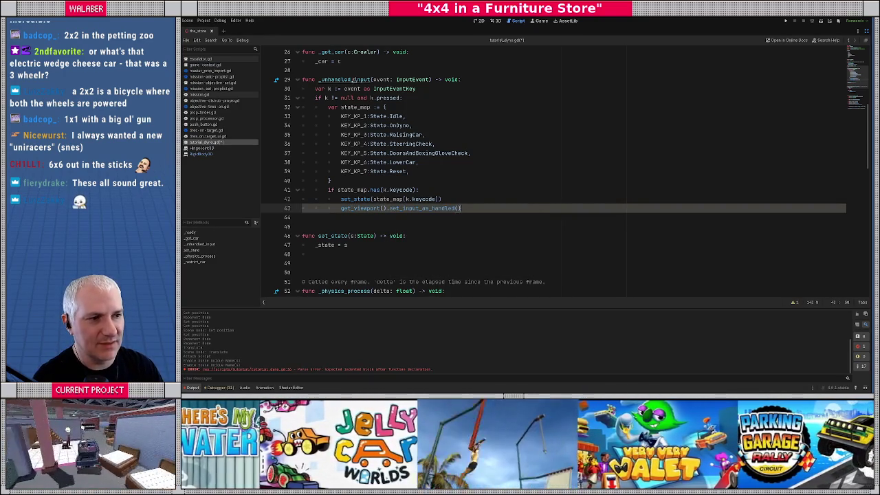
pyautogui.keyDown('ctrl'); pyautogui.click(343, 80); pyautogui.keyUp('ctrl')
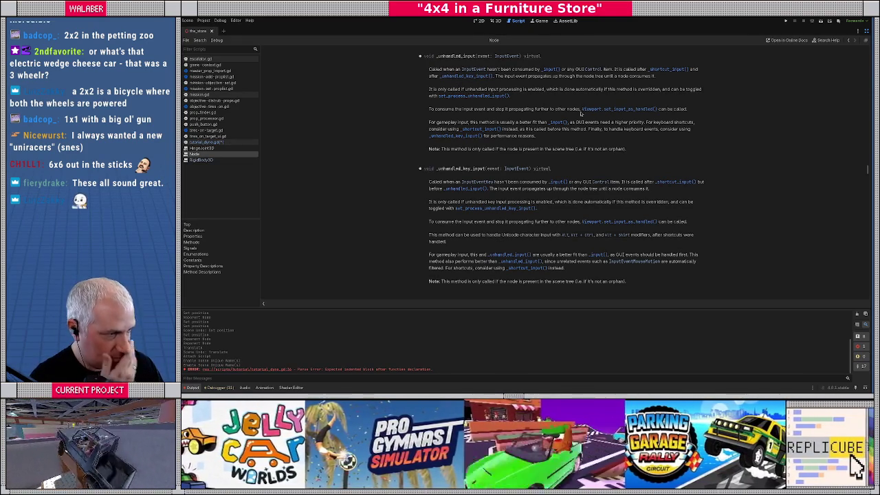
# Back in tutorial_dyno.gd, add a blank line after the _unhandled_input handler.
pyautogui.hotkey('alt', 'Left')
pyautogui.click(311, 218)
pyautogui.press('Return')
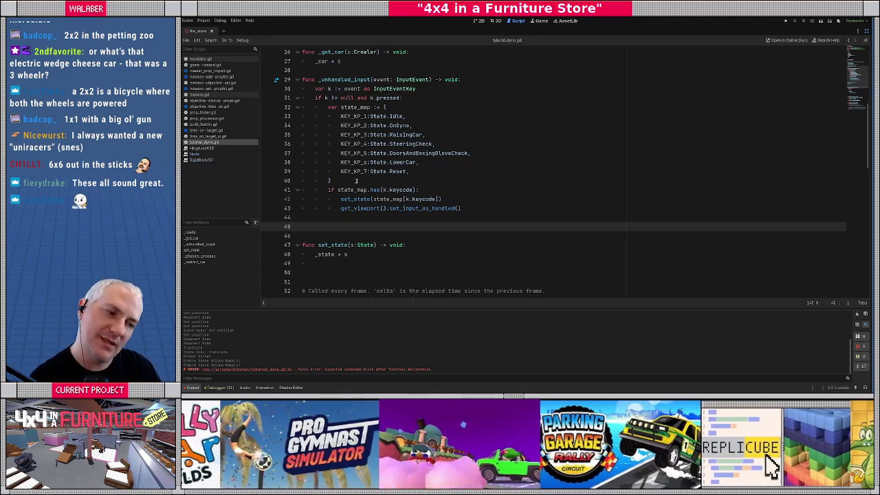
pyautogui.scroll(-2, 356, 181)
# Add print("setting state to %s" % [s]) as the first line of set_state.
pyautogui.click(338, 208)
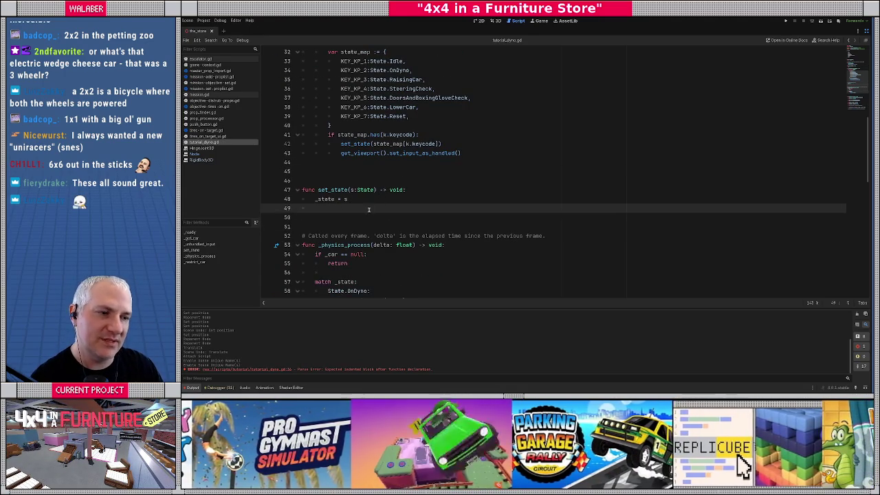
pyautogui.click(430, 188)
pyautogui.press('Return')
pyautogui.write('print("se')
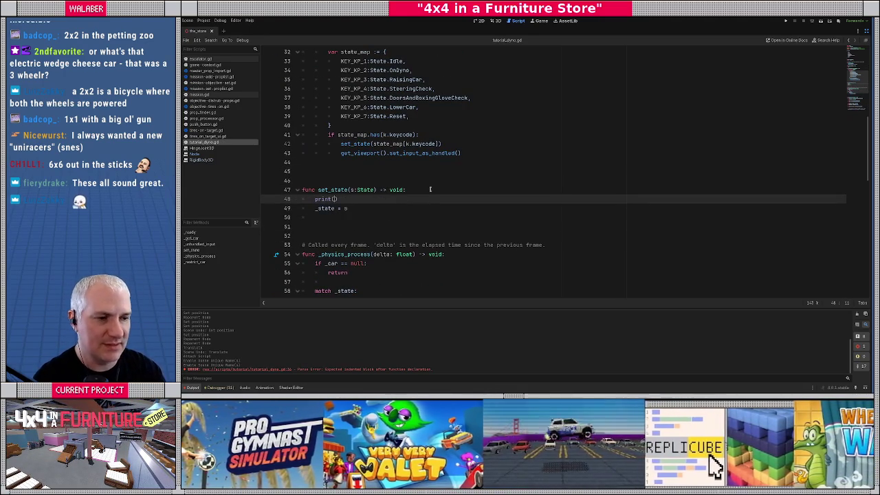
pyautogui.write('tting state to %s" % [s')
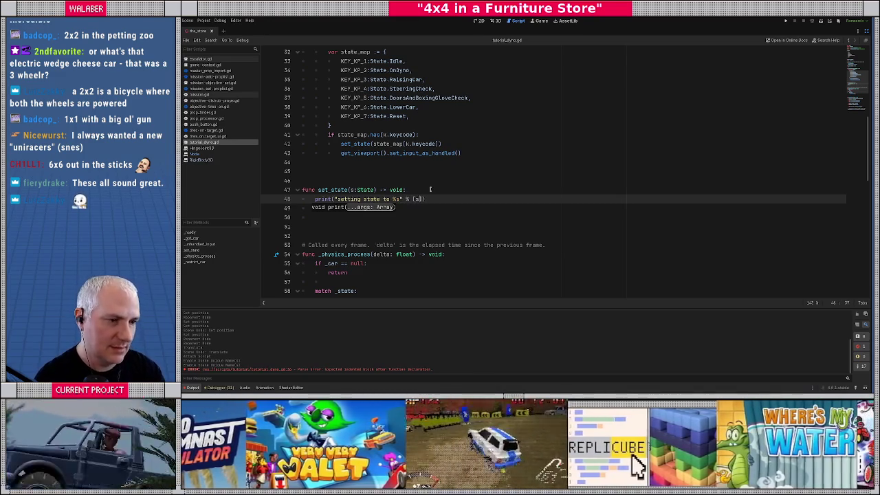
pyautogui.press('End')
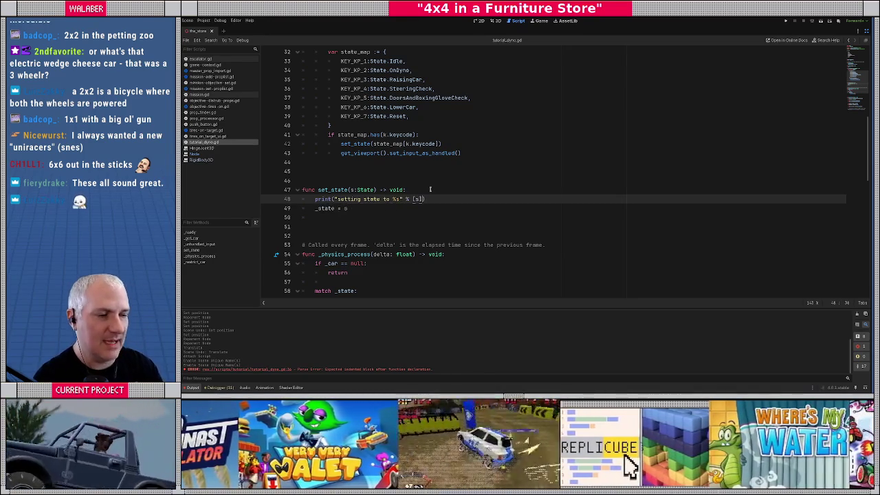
pyautogui.press('Return')
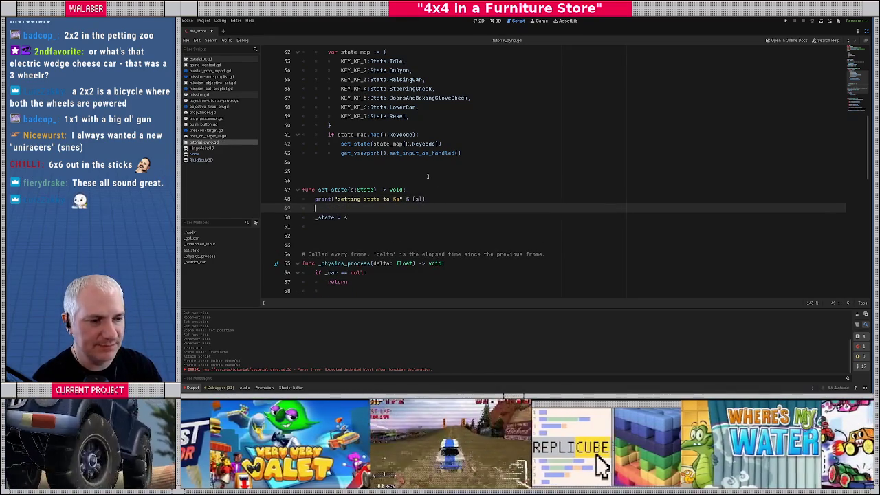
pyautogui.click(474, 159)
pyautogui.scroll(2, 474, 158)
pyautogui.press('F5')
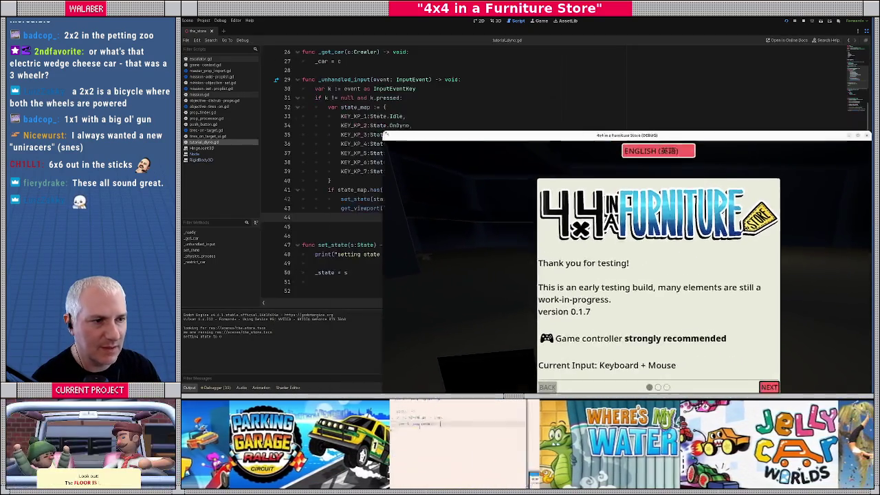
# Advance the game's intro, open its main menu with Escape, then stop the game with F8.
pyautogui.press('Return')
pyautogui.press('Return')
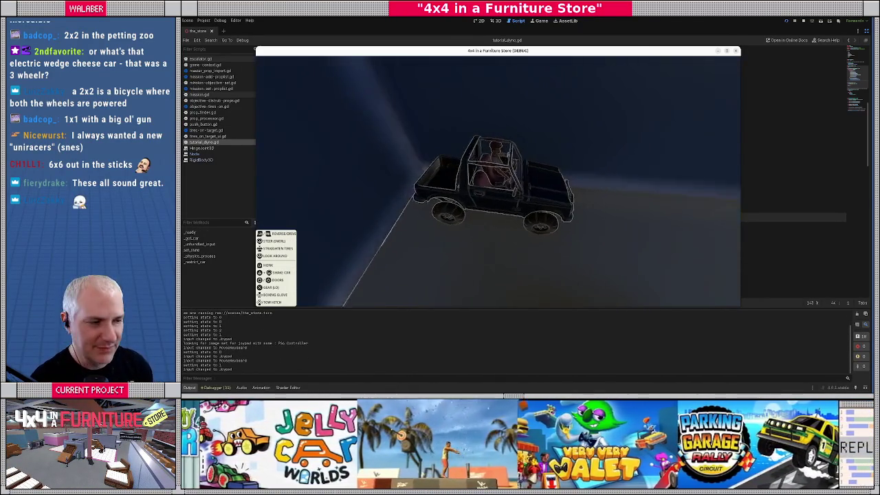
pyautogui.press('Escape')
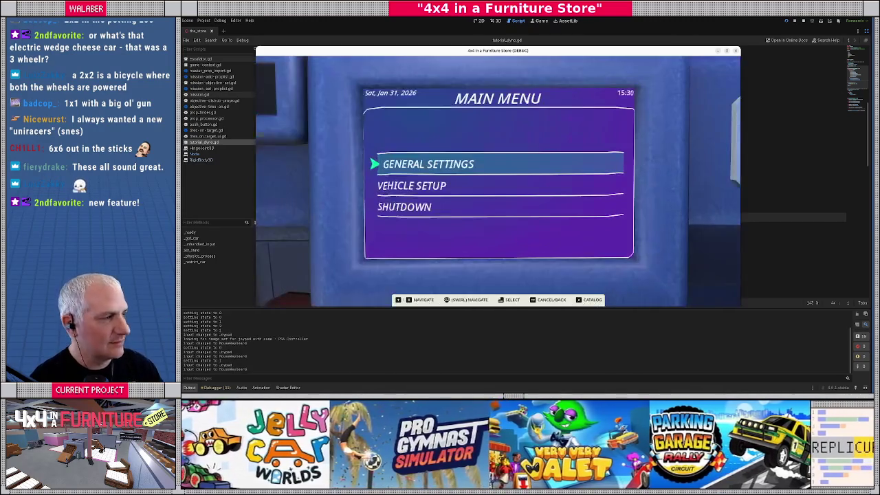
pyautogui.press('F8')
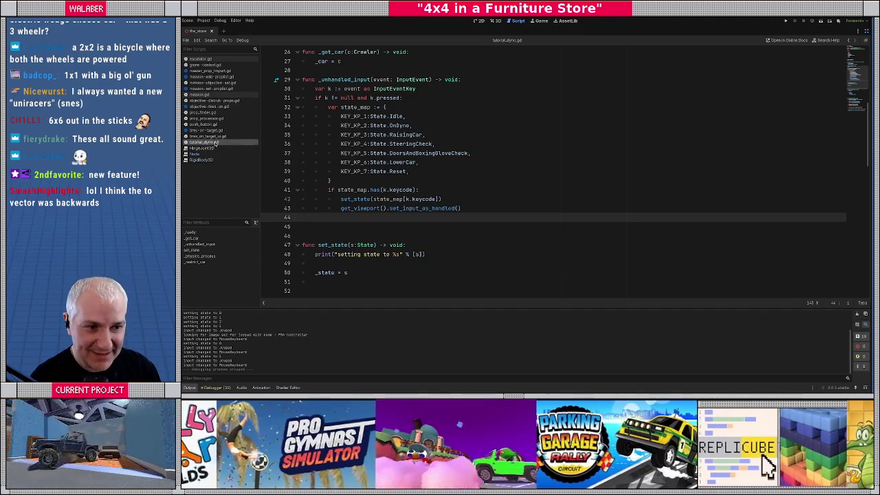
# Below the force_magnitude line, start a DebugDraw3D.draw_line call from pos_car to pos_car + (spring_dir.
pyautogui.scroll(3, 354, 170)
pyautogui.scroll(-14, 356, 175)
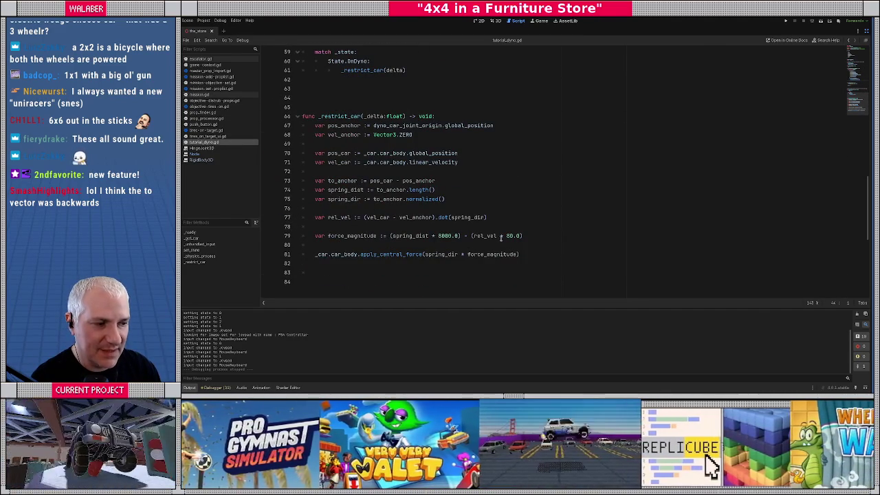
pyautogui.click(531, 232)
pyautogui.press('Return')
pyautogui.press('Return')
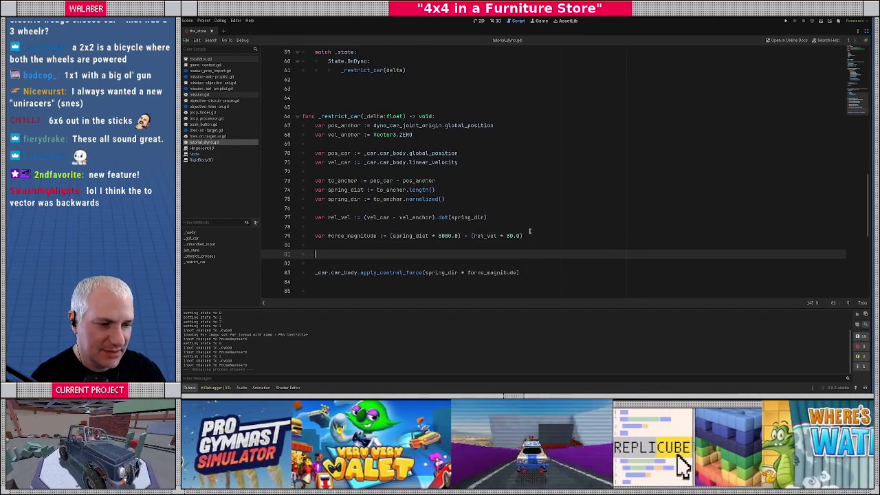
pyautogui.write('DebugD')
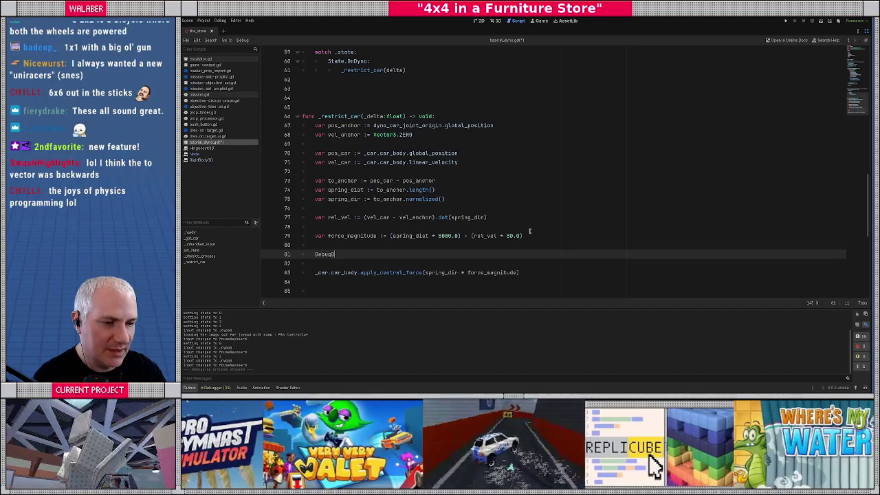
pyautogui.write('ra')
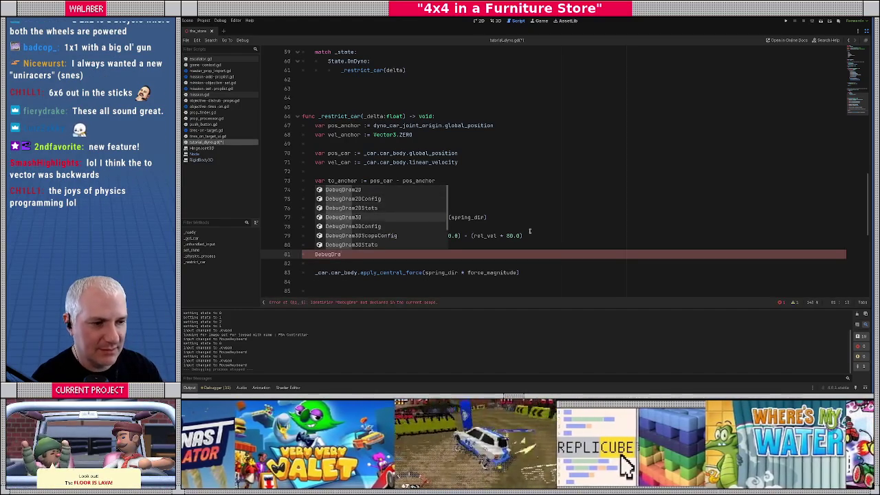
pyautogui.write('w3D.draw_line')
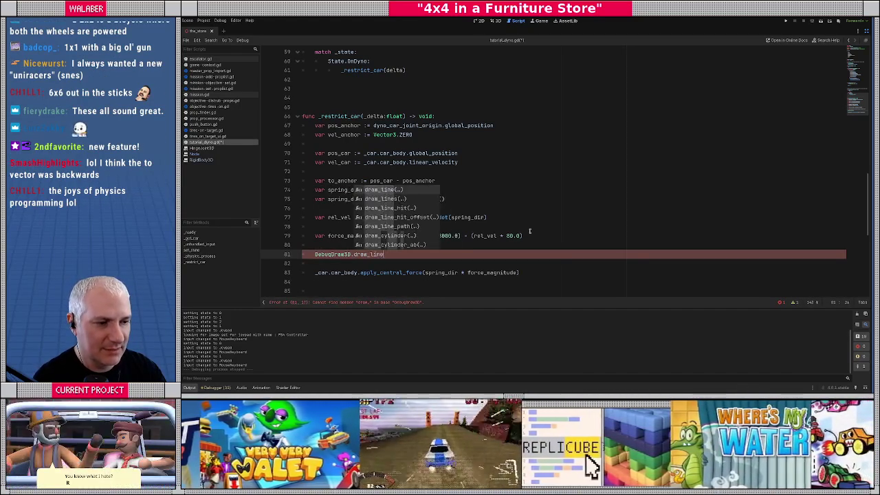
pyautogui.press('Return')
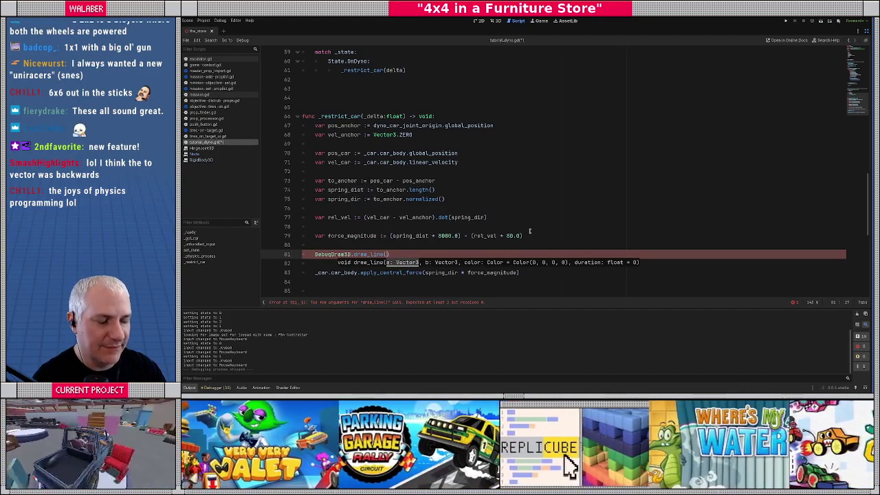
pyautogui.write('_car.')
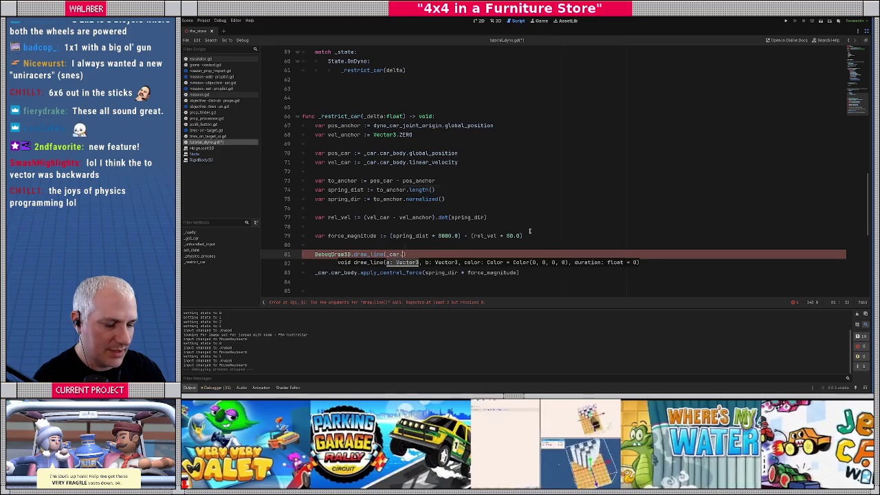
pyautogui.press('BackSpace')
pyautogui.press('BackSpace')
pyautogui.press('BackSpace')
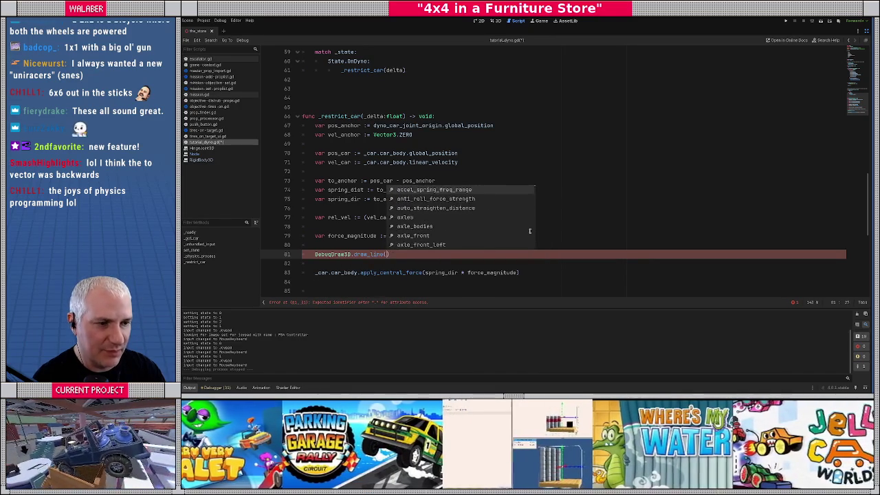
pyautogui.write('pos_ca')
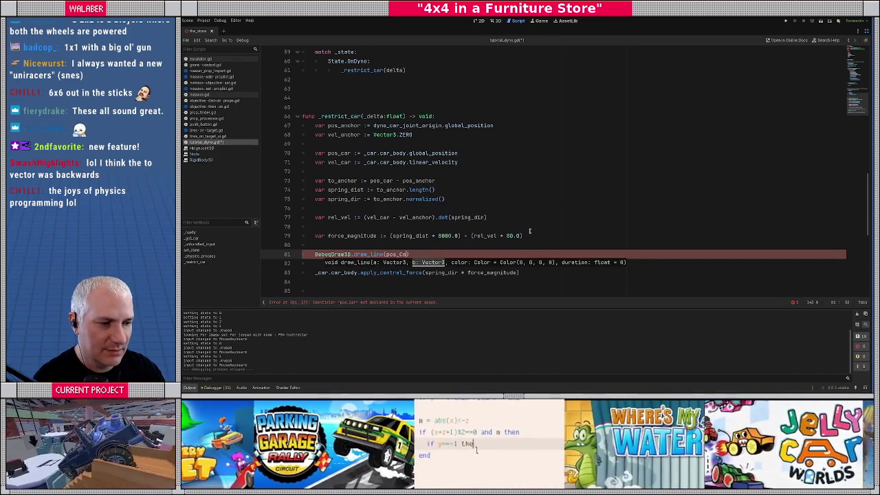
pyautogui.write('r, pos_ca')
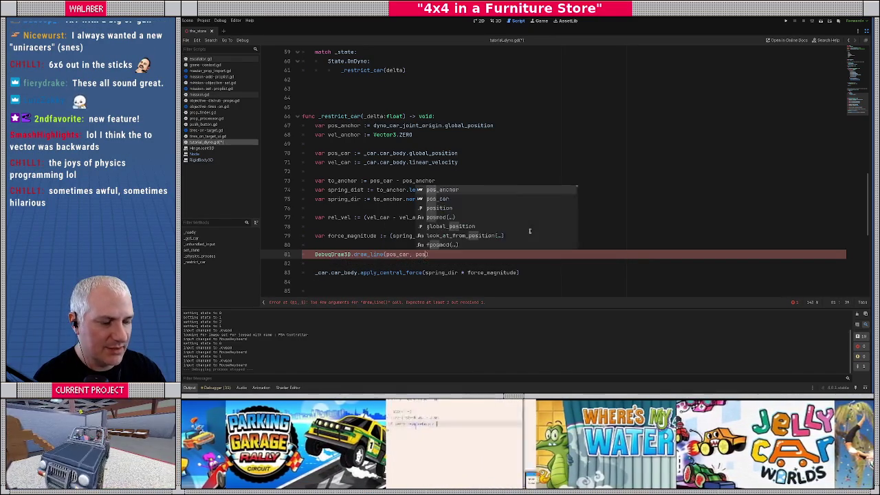
pyautogui.write('r + (sp')
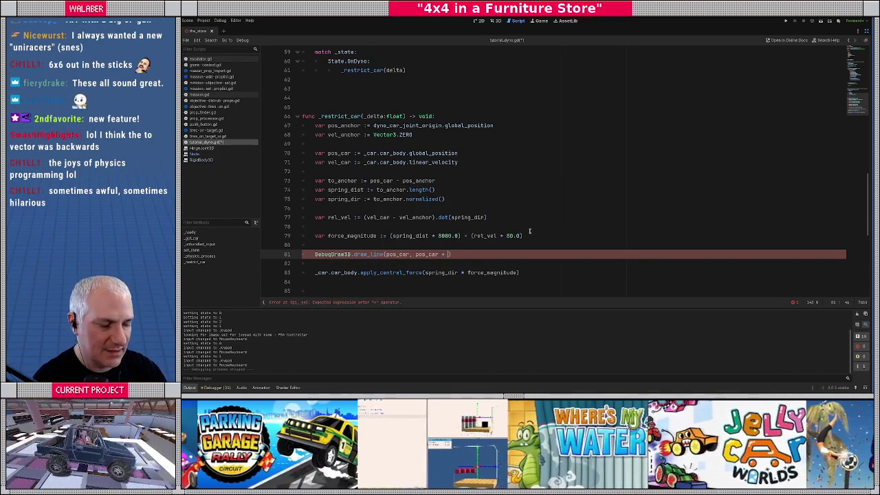
pyautogui.write('ring')
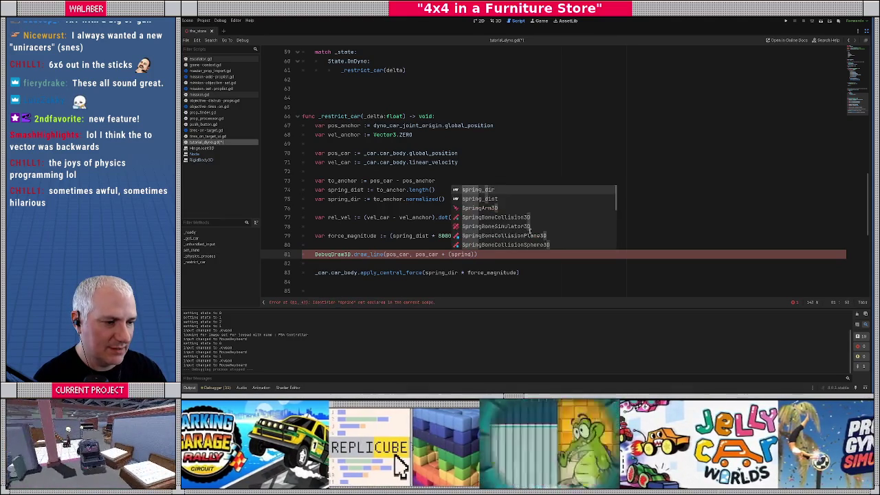
pyautogui.press('Return')
# Finish the draw_line call with * force_magnitude and Color.MAGENTA, then save the script.
pyautogui.write('force_m')
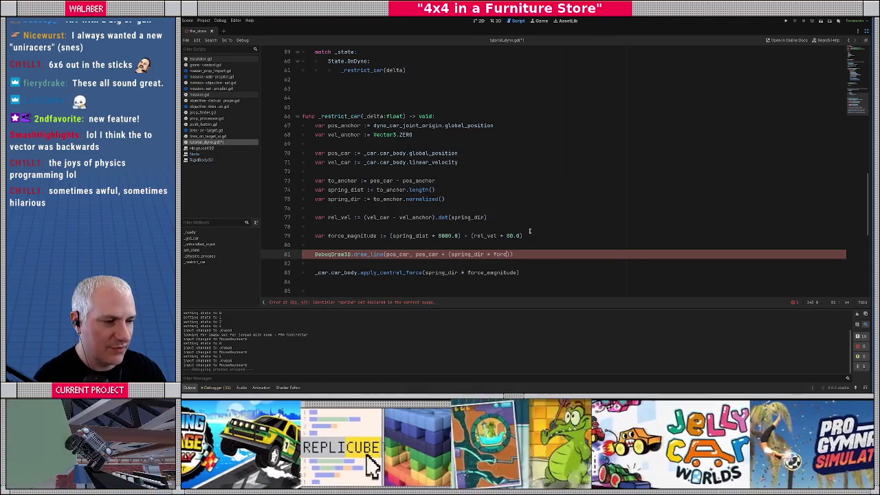
pyautogui.write('a')
pyautogui.press('Return')
pyautogui.write(')')
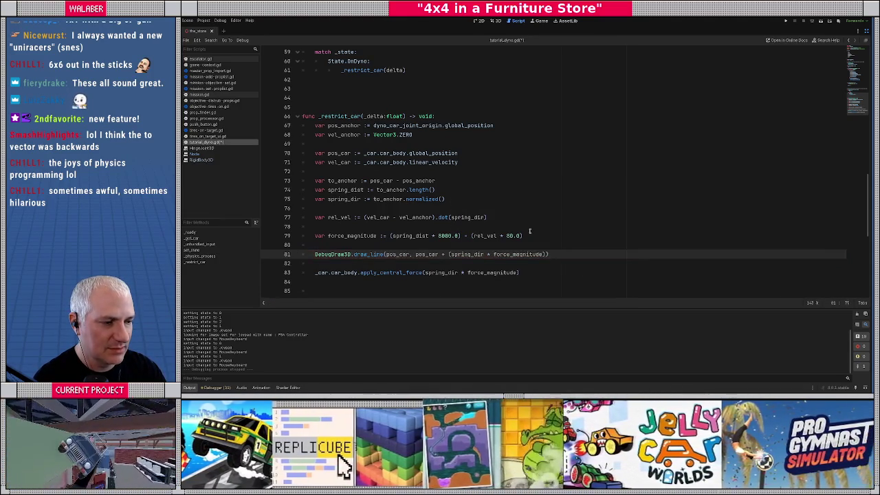
pyautogui.write(', c')
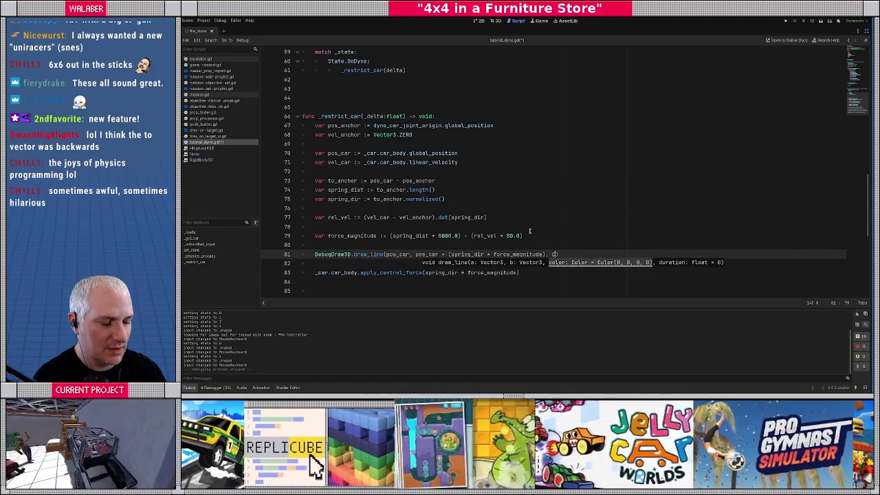
pyautogui.write('.')
pyautogui.write('mag')
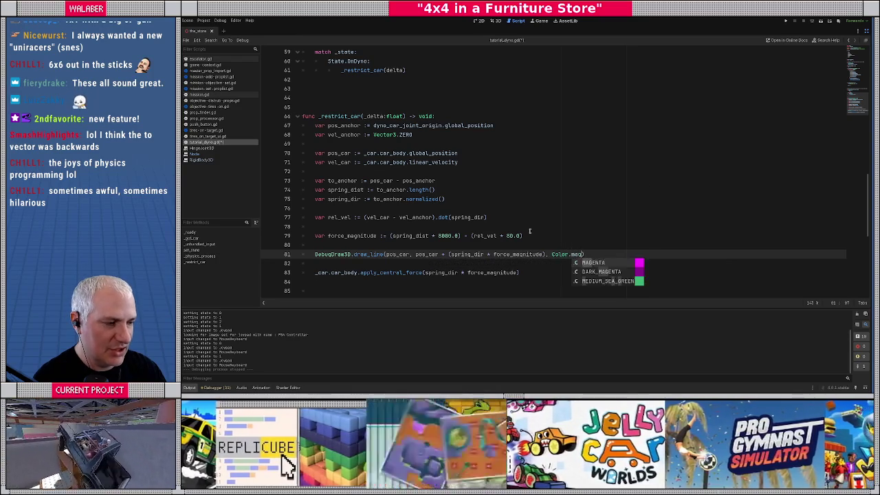
pyautogui.press('Return')
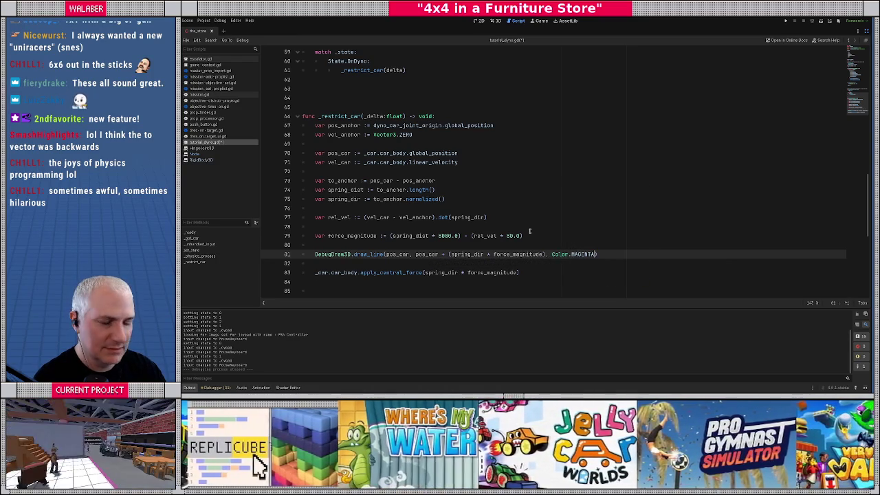
pyautogui.hotkey('ctrl', 's')
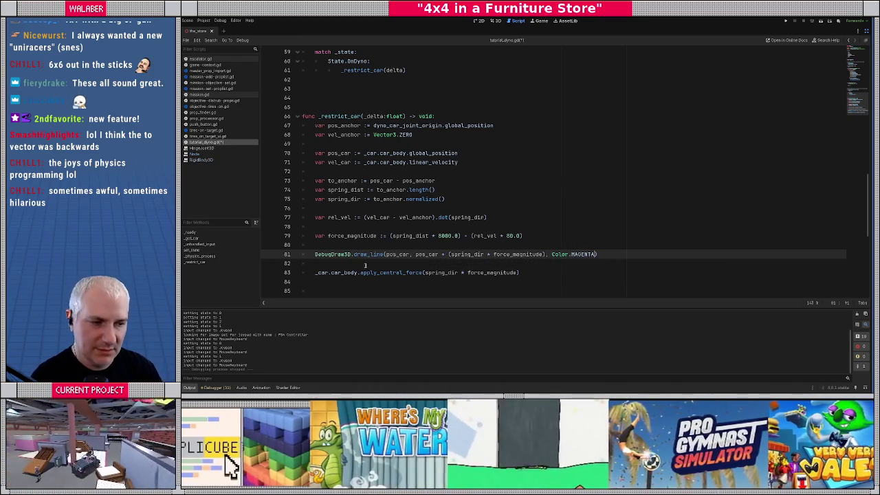
pyautogui.press('Up')
pyautogui.click(368, 226)
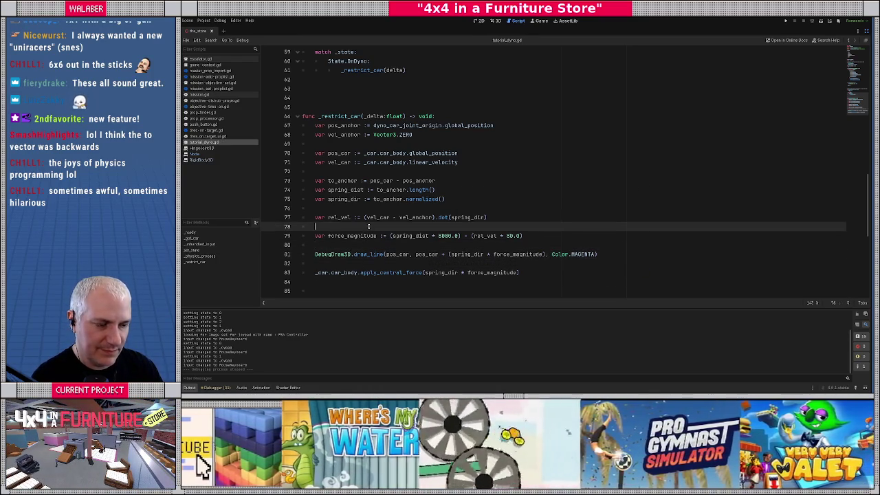
pyautogui.press('F5')
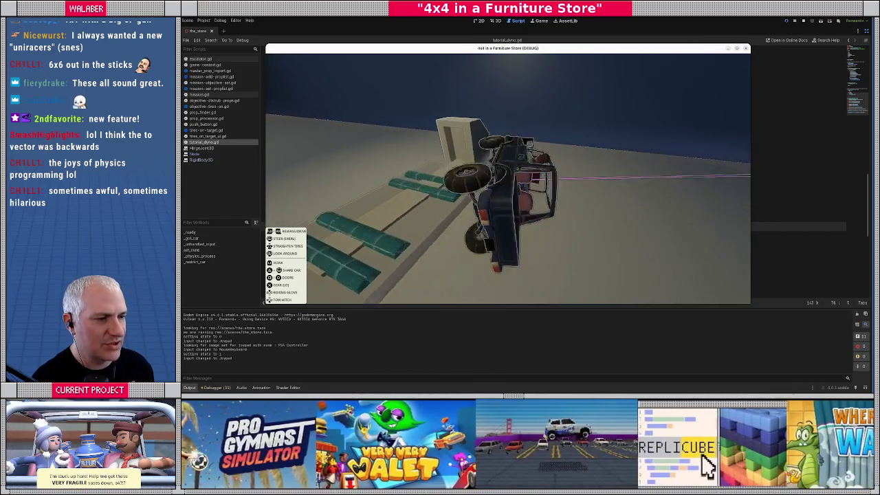
pyautogui.press('Escape')
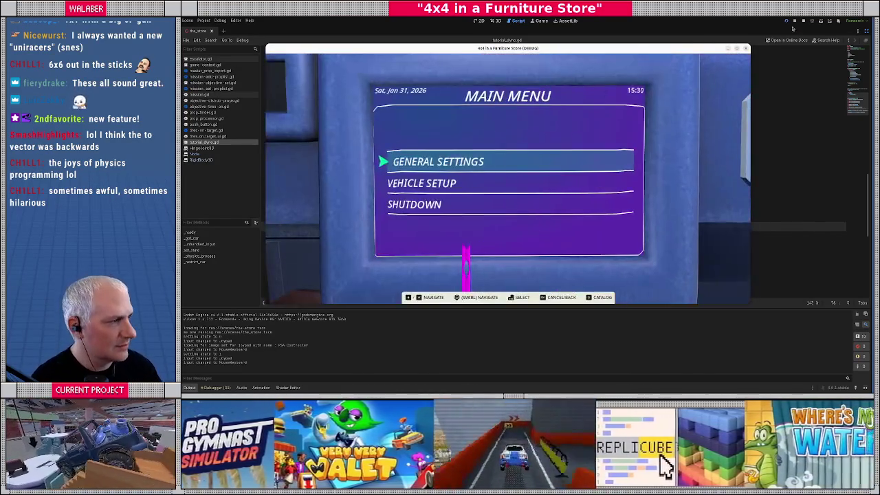
pyautogui.click(802, 21)
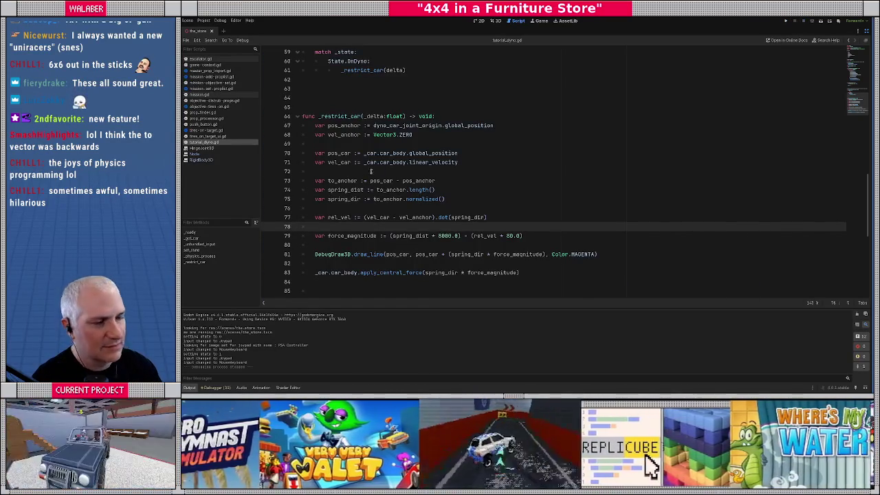
pyautogui.click(348, 146)
pyautogui.scroll(-2, 402, 162)
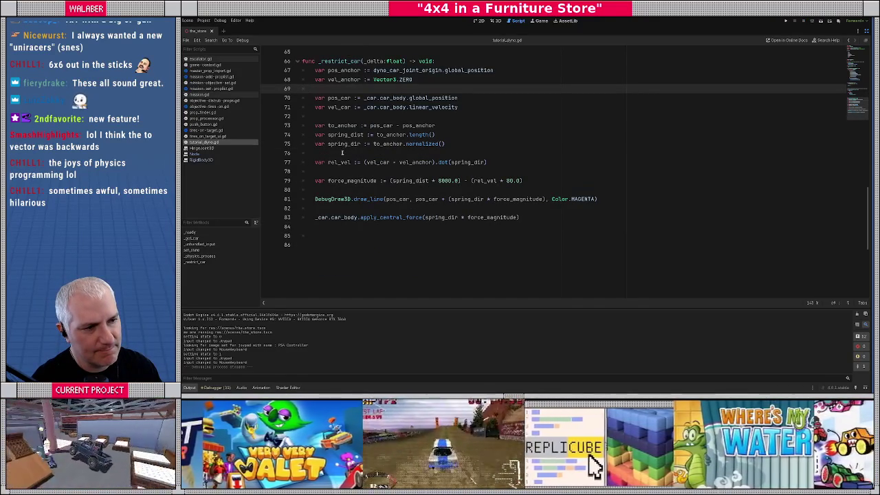
pyautogui.scroll(1, 342, 150)
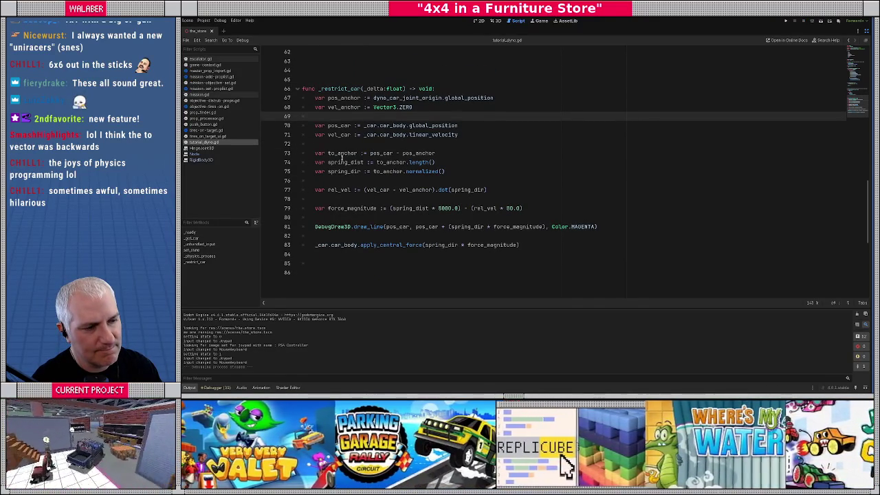
pyautogui.doubleClick(350, 163)
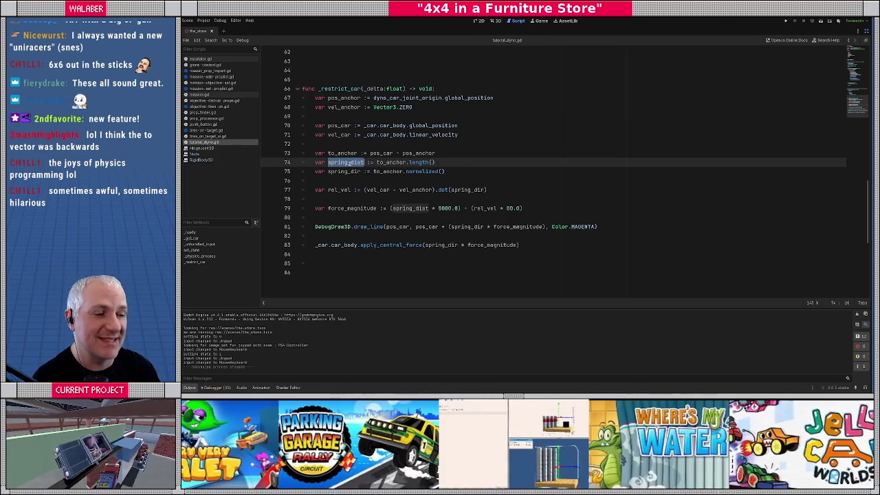
pyautogui.moveTo(377, 163); pyautogui.dragTo(446, 161)
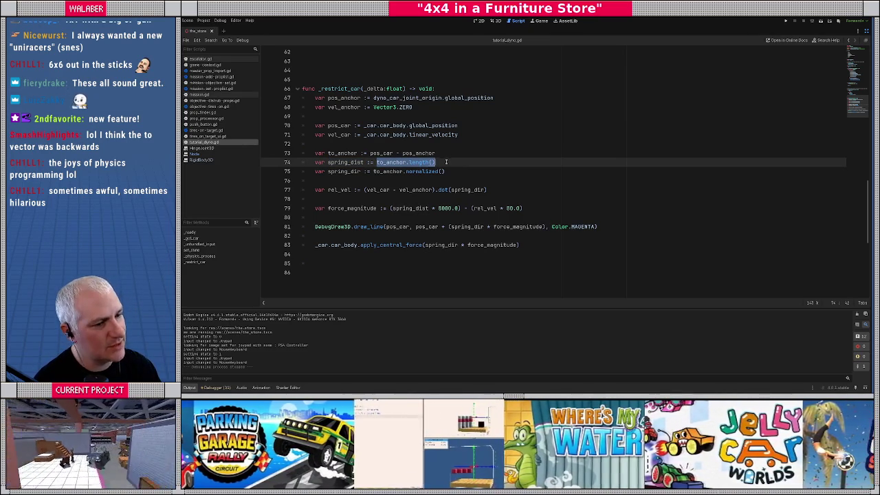
pyautogui.moveTo(328, 153); pyautogui.dragTo(458, 153)
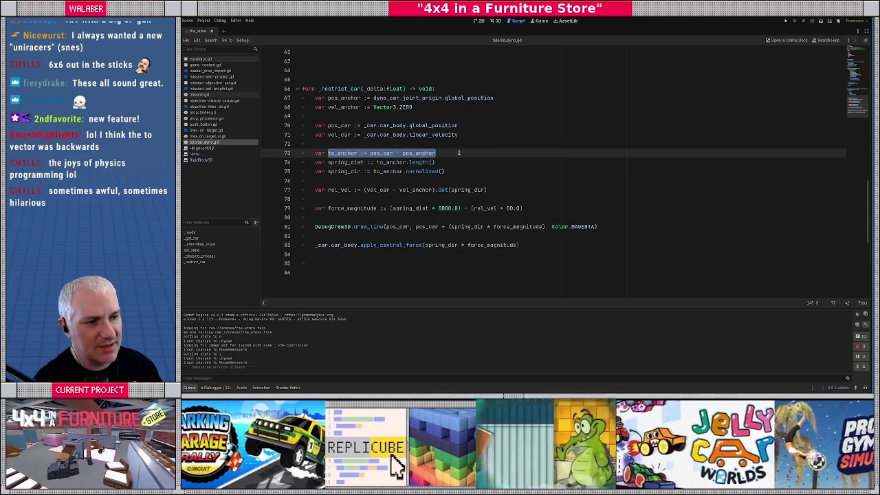
pyautogui.doubleClick(377, 153)
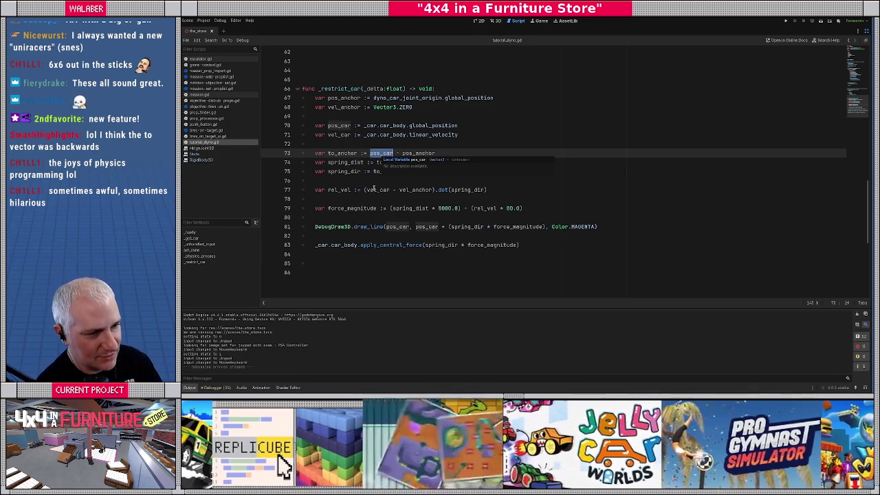
pyautogui.doubleClick(390, 162)
pyautogui.click(371, 180)
pyautogui.moveTo(371, 171); pyautogui.dragTo(487, 172)
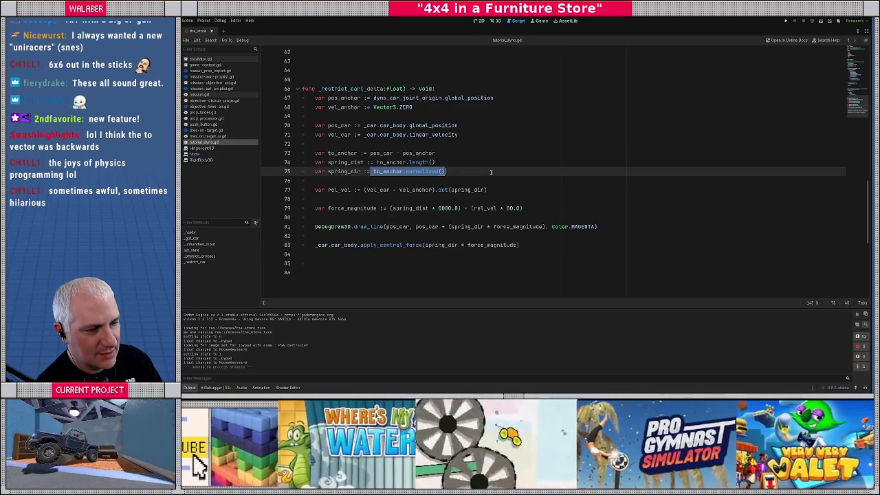
pyautogui.click(459, 208)
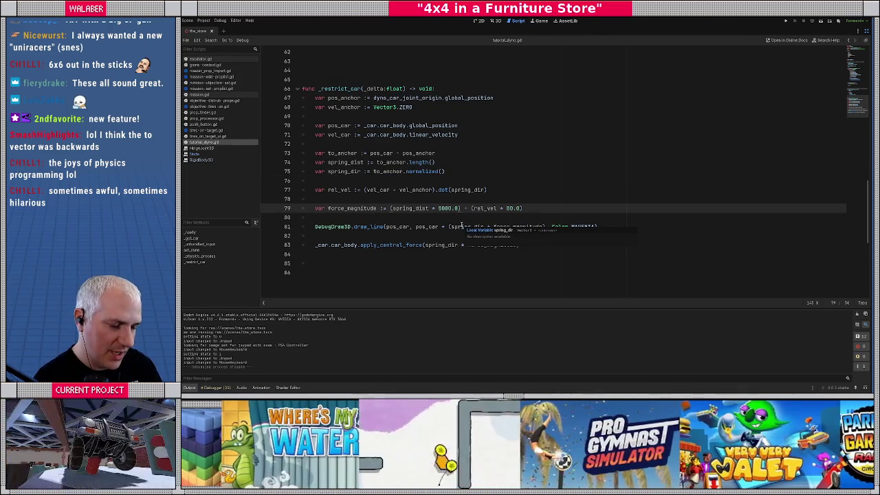
pyautogui.write('#')
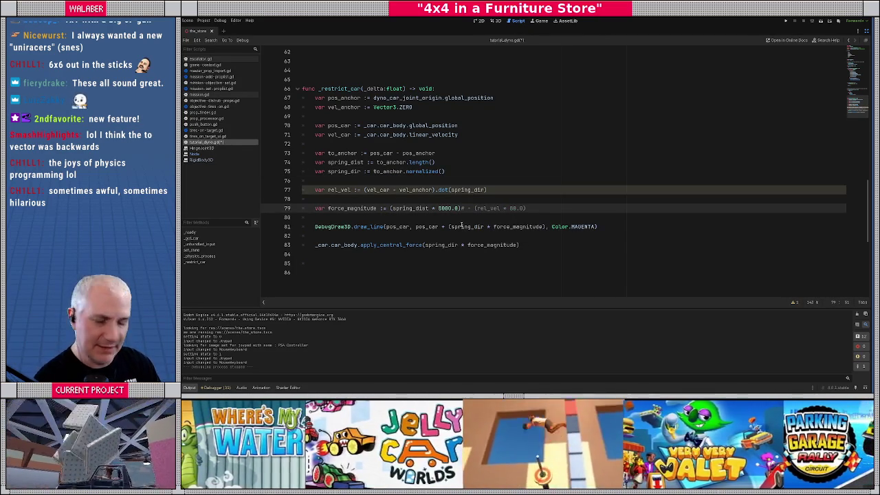
# Test-run with only the spring term, then close the game after the 4x4 flips off the dyno.
pyautogui.press('F5')
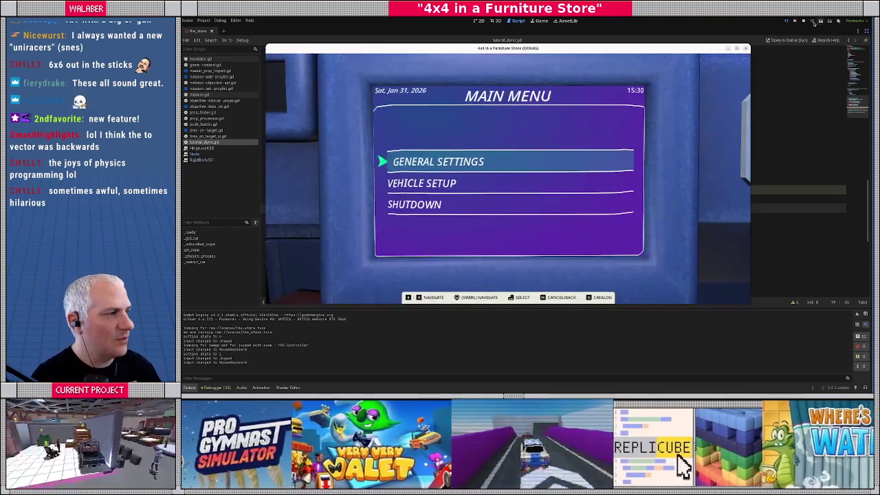
pyautogui.click(803, 21)
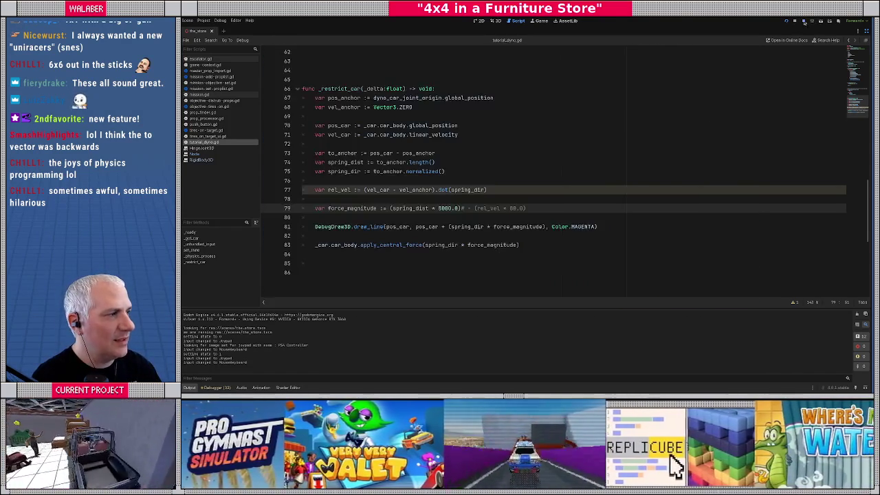
# Change the to_anchor line to pos_anchor - pos_car.
pyautogui.click(374, 217)
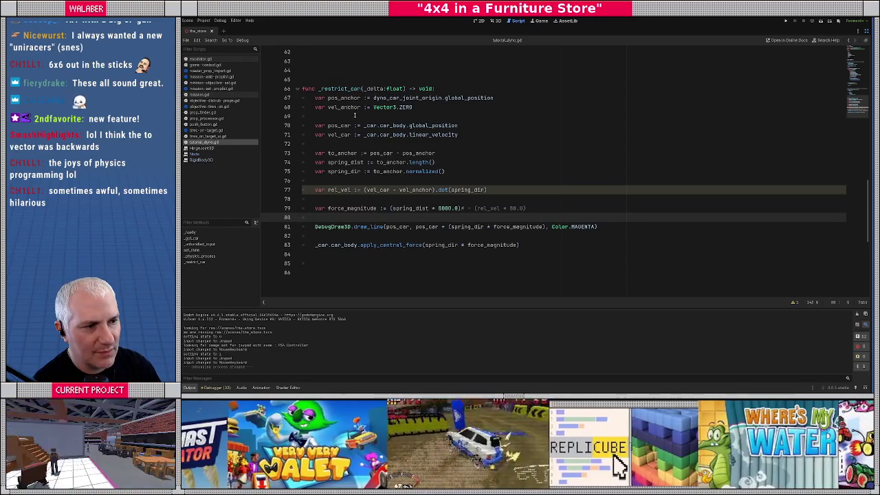
pyautogui.moveTo(329, 126); pyautogui.dragTo(463, 125)
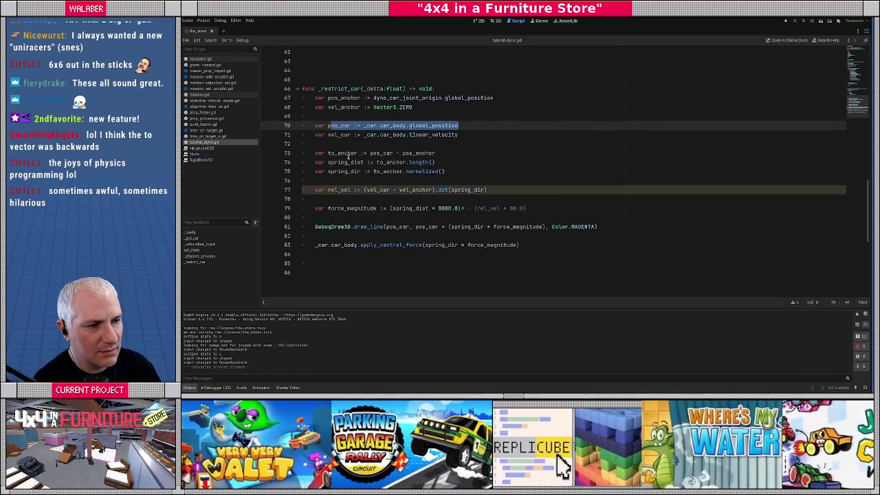
pyautogui.click(374, 153)
pyautogui.doubleClick(381, 153)
pyautogui.moveTo(384, 188)
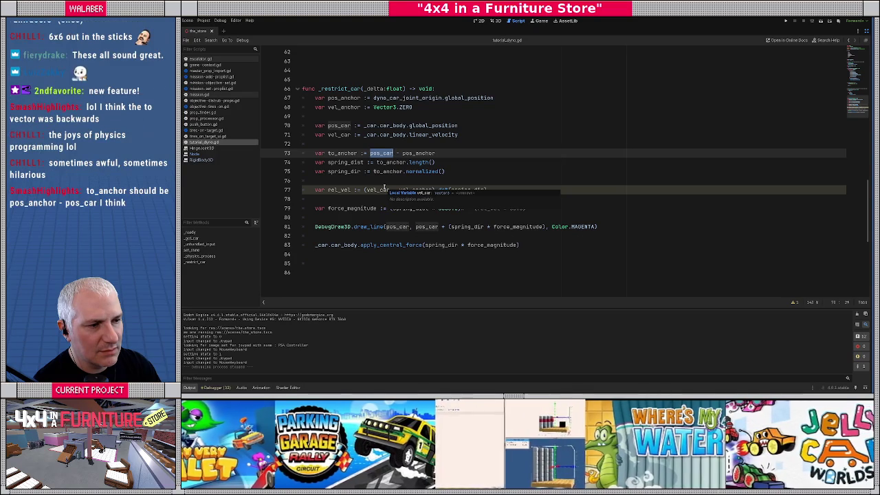
pyautogui.click(380, 161)
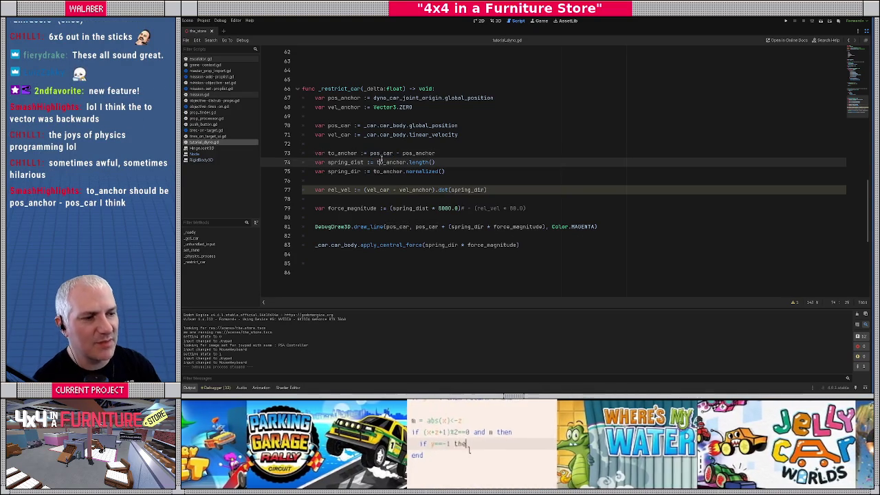
pyautogui.moveTo(381, 160)
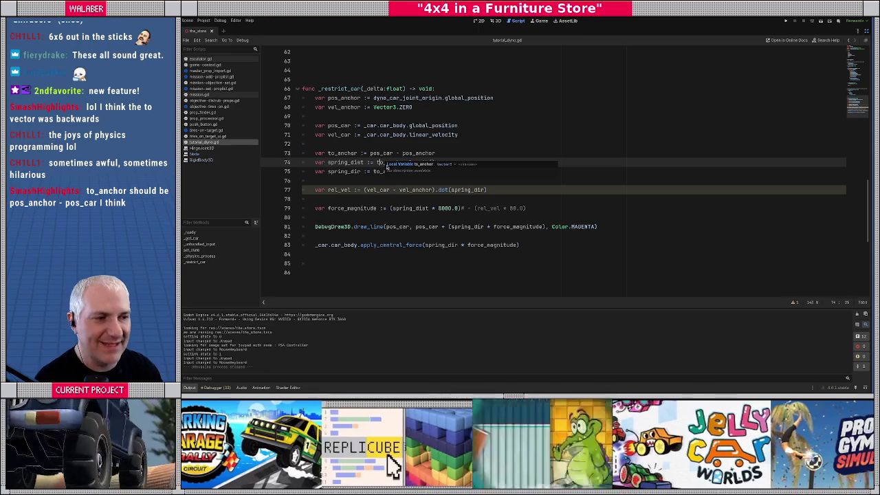
pyautogui.doubleClick(418, 153)
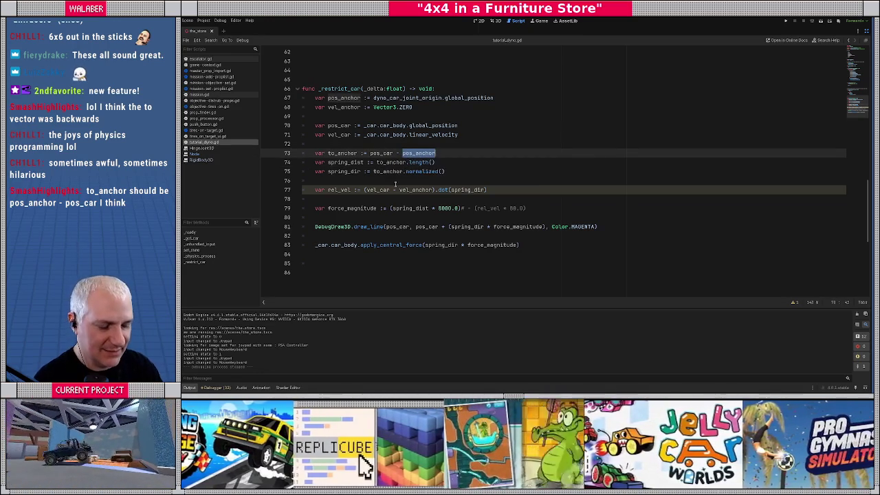
pyautogui.press('BackSpace')
pyautogui.press('BackSpace')
pyautogui.press('BackSpace')
pyautogui.hotkey('ctrl', 'Left')
pyautogui.write('pos_anchor -')
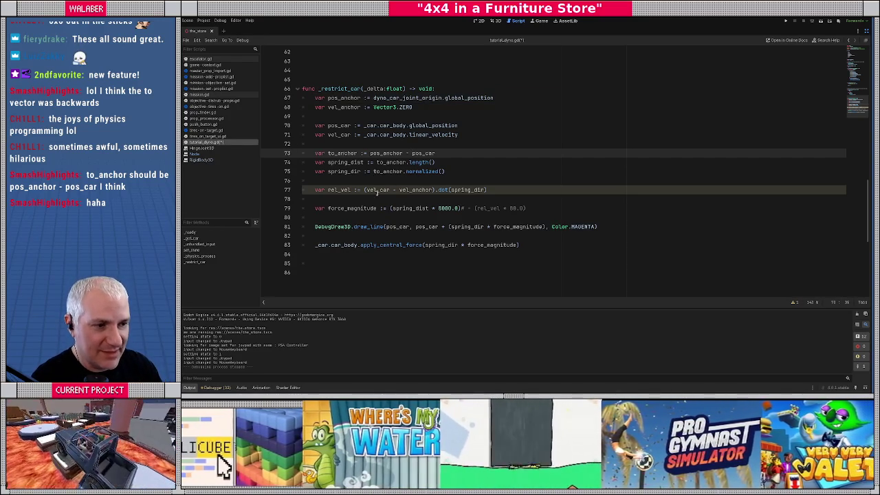
# Change rel_vel on line 77 to vel_anchor - vel_car and save the script.
pyautogui.click(376, 192)
pyautogui.press('Delete')
pyautogui.press('Delete')
pyautogui.press('Delete')
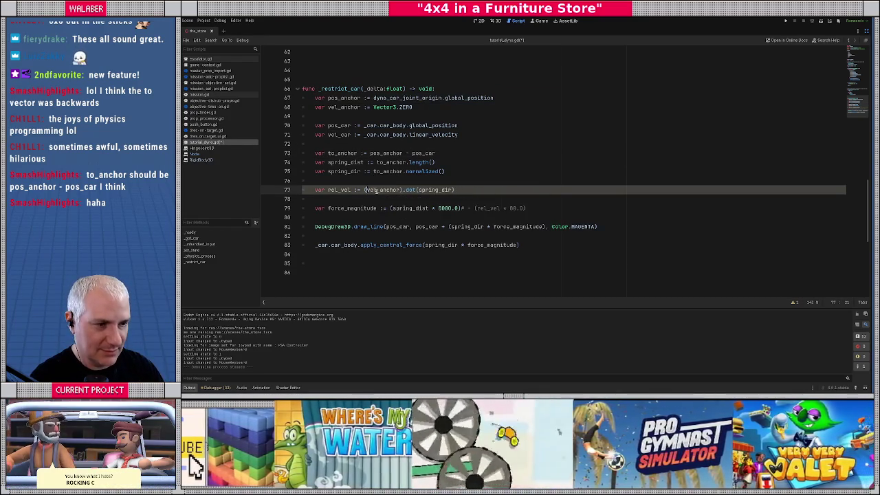
pyautogui.write('- vel_car')
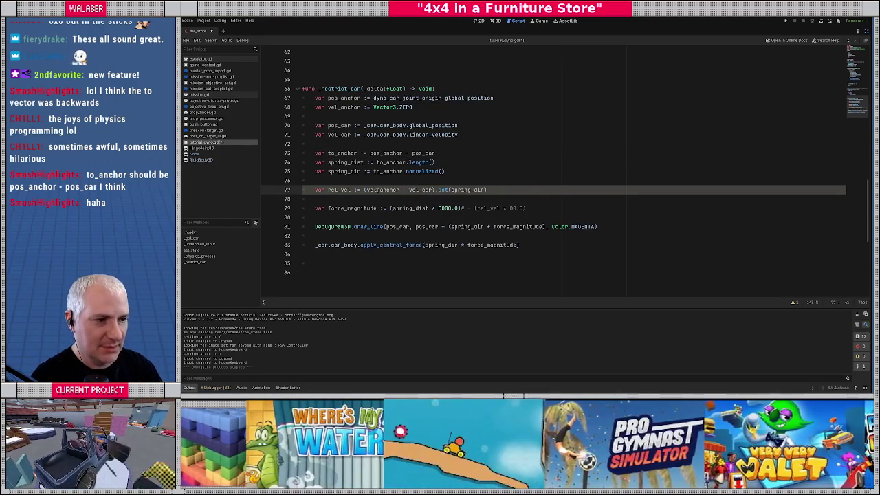
pyautogui.click(379, 181)
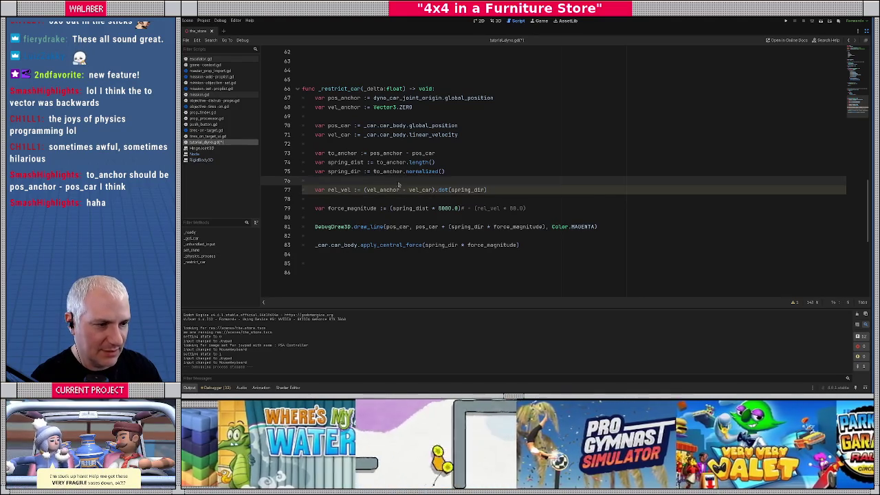
pyautogui.hotkey('ctrl', 's')
# Re-enable the rel_vel damping term on line 79 and run the game.
pyautogui.click(464, 209)
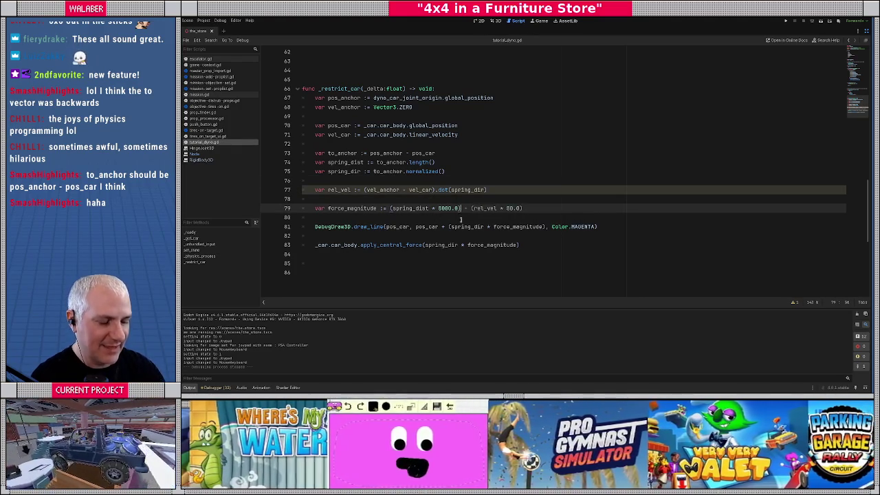
pyautogui.press('Delete')
pyautogui.press('F5')
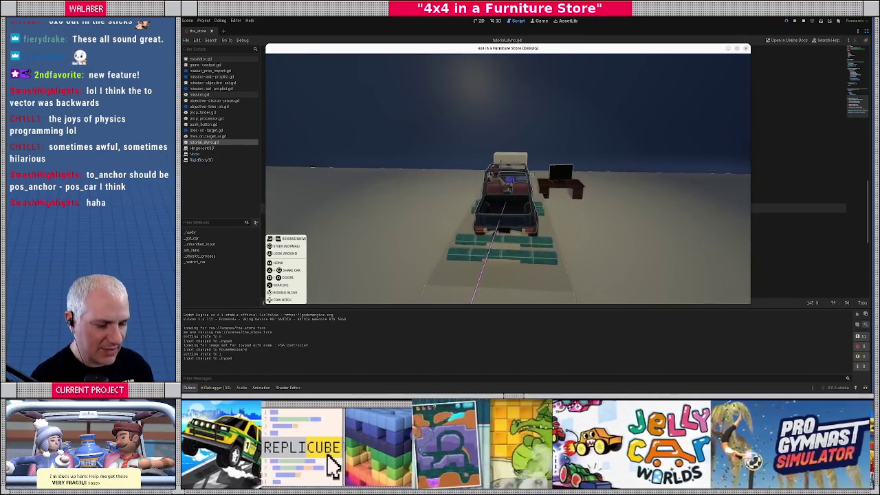
# Close the test run with F8 after watching the car on the dyno and return to the script.
pyautogui.press('F8')
pyautogui.click(546, 146)
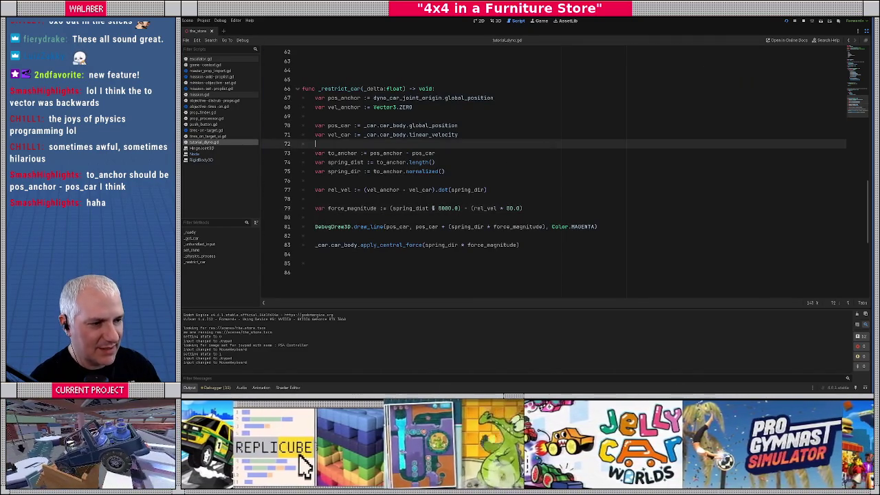
# Retune line 79 to spring_dist * 35000.0 and rel_vel * 200.0, test-running the car on the dyno between edits.
pyautogui.click(436, 208)
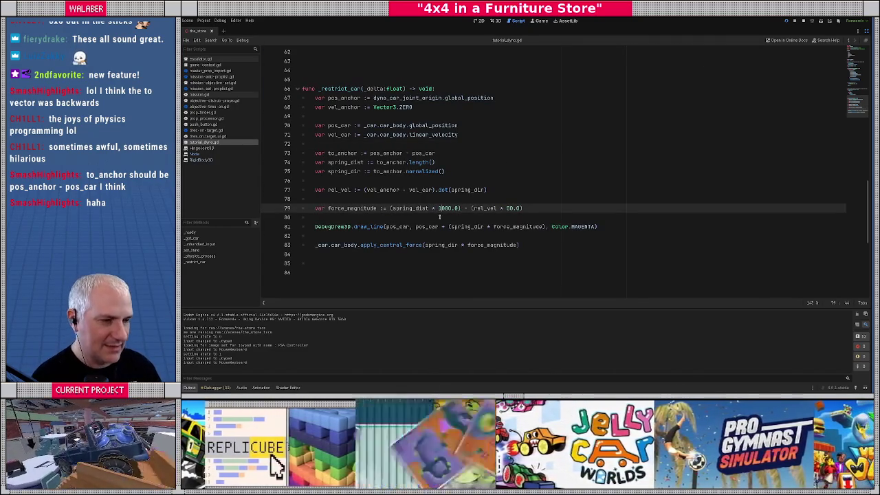
pyautogui.write('16*')
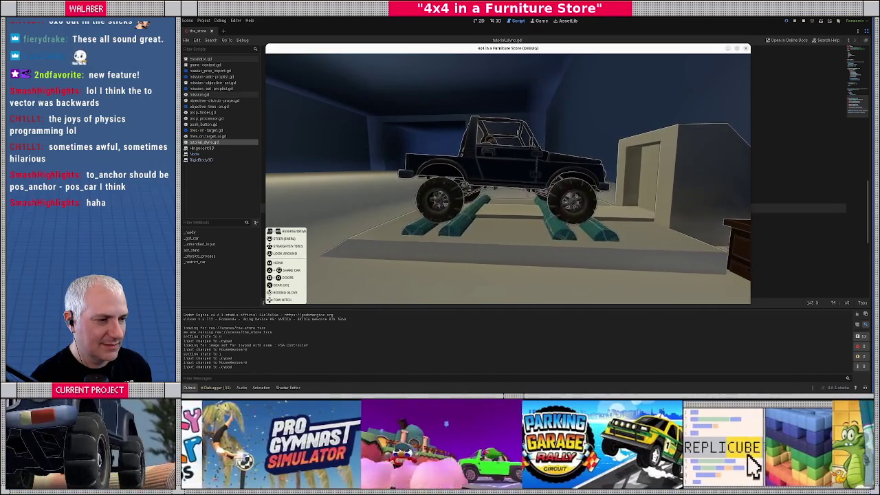
pyautogui.press('F8')
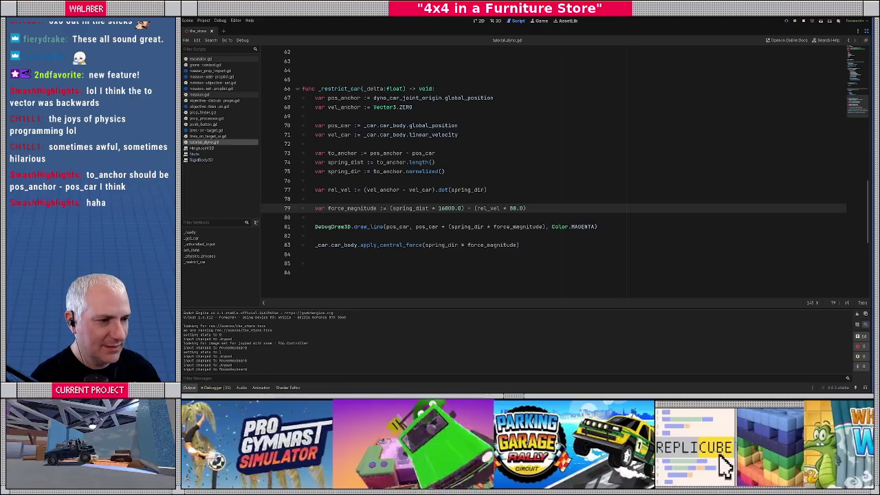
pyautogui.click(430, 191)
pyautogui.click(439, 207)
pyautogui.write('25')
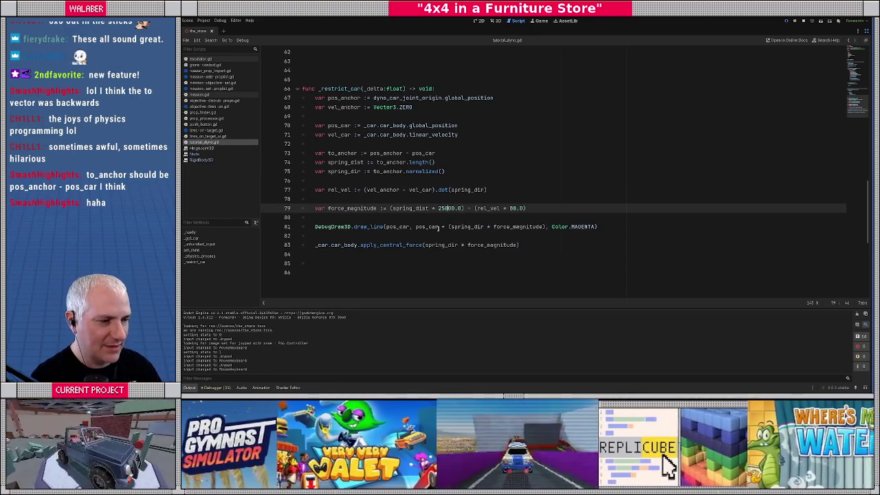
pyautogui.press('Right')
pyautogui.press('Right')
pyautogui.press('Right')
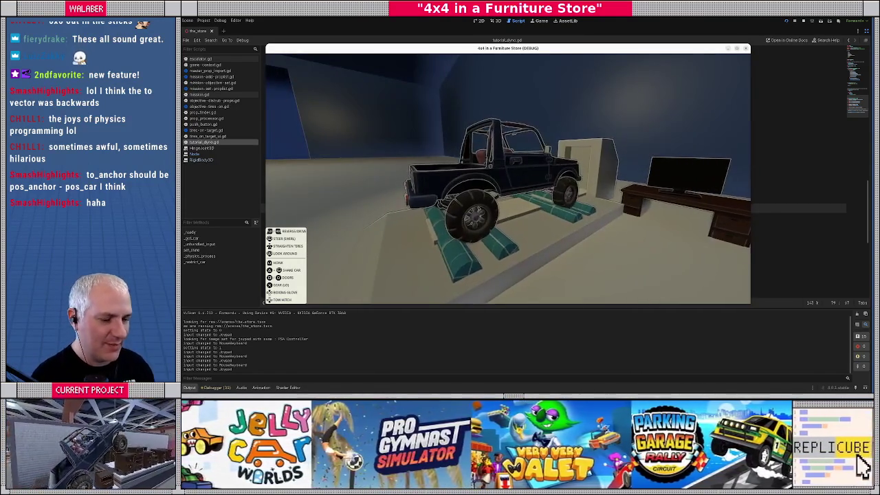
pyautogui.press('F8')
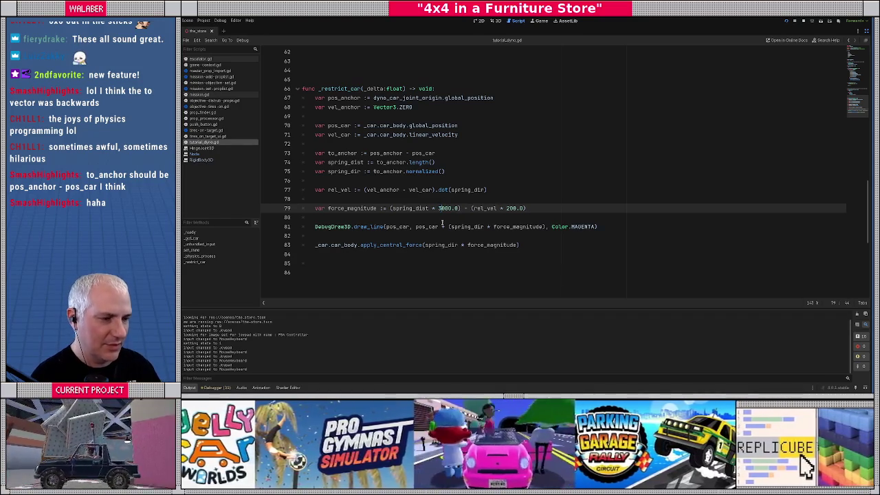
pyautogui.press('F5')
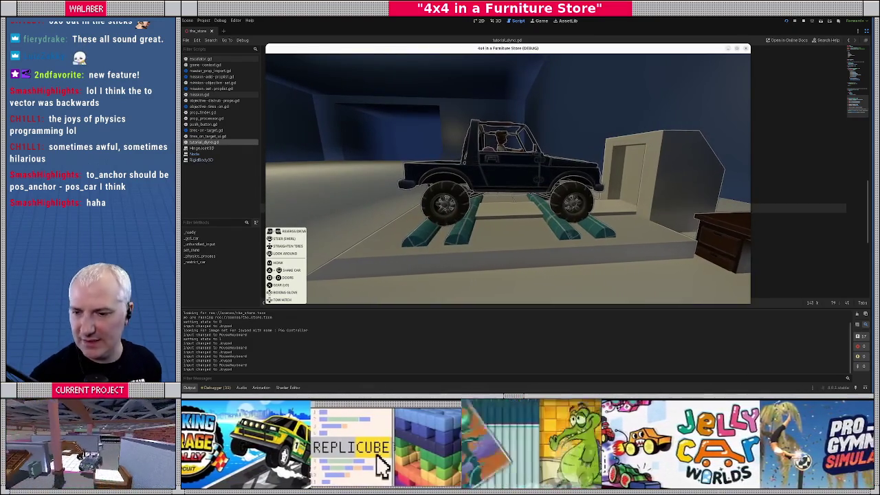
pyautogui.press('Escape')
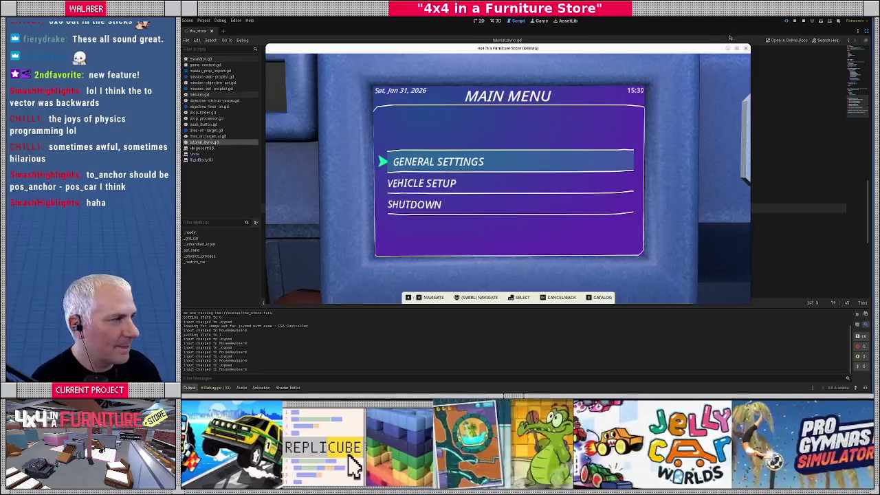
pyautogui.click(795, 20)
pyautogui.click(481, 98)
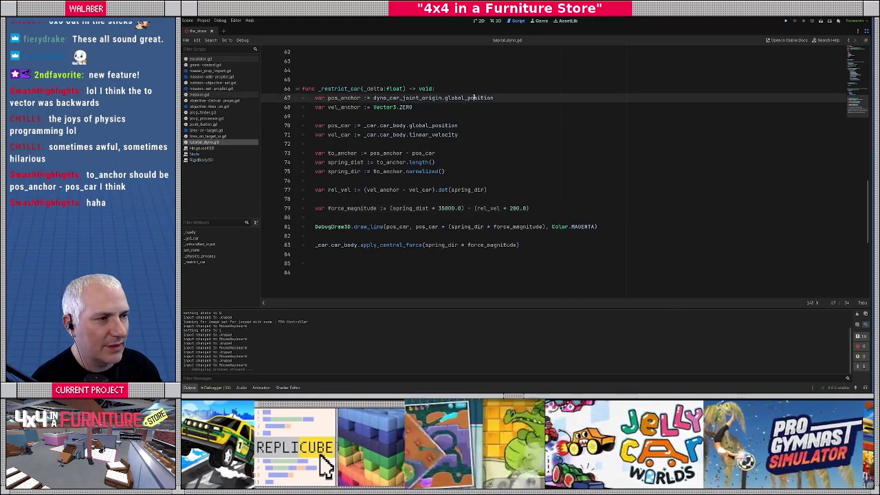
# Add blank lines under _state = s in set_state and bring back the side docks.
pyautogui.scroll(-5, 468, 136)
pyautogui.scroll(8, 468, 137)
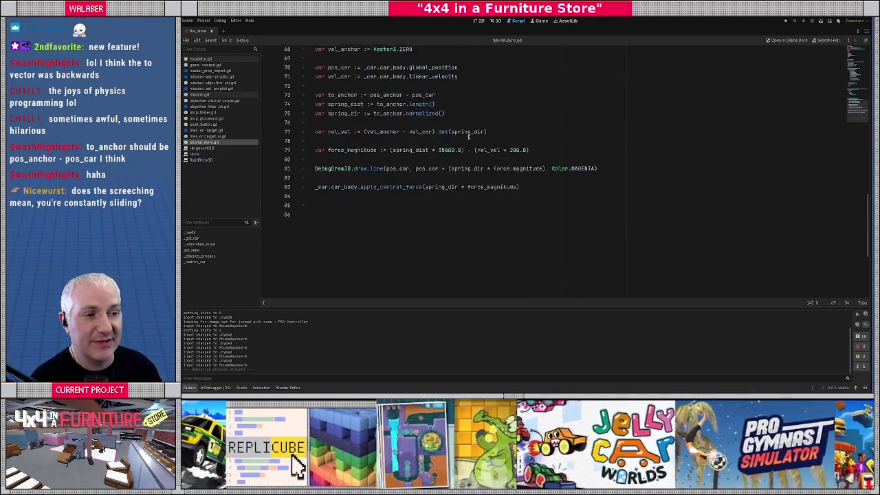
pyautogui.scroll(6, 450, 126)
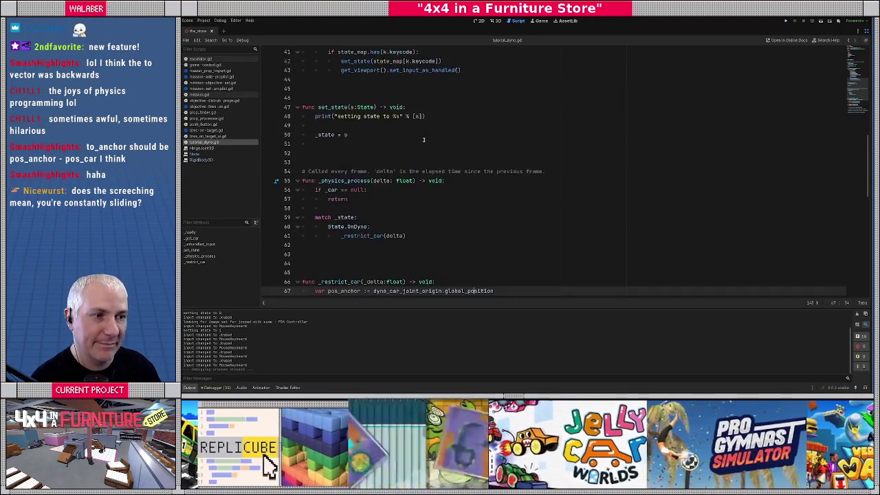
pyautogui.click(363, 163)
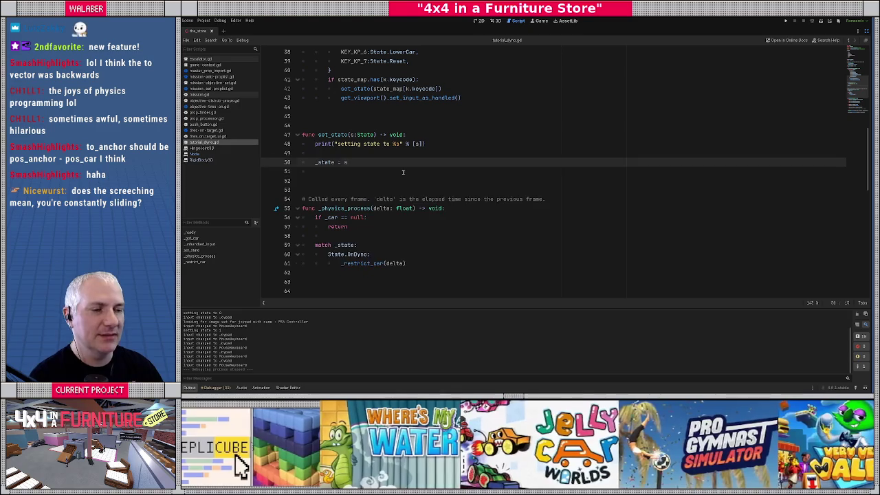
pyautogui.press('Return')
pyautogui.press('Return')
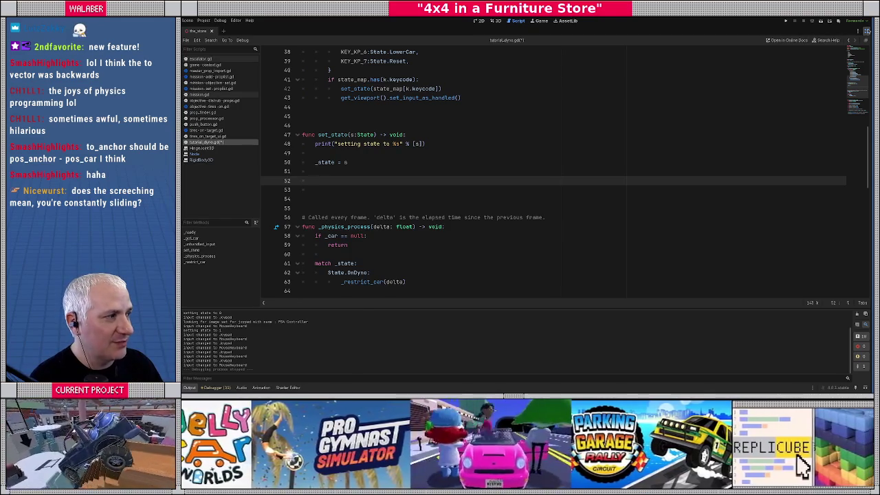
pyautogui.click(865, 31)
pyautogui.click(204, 20)
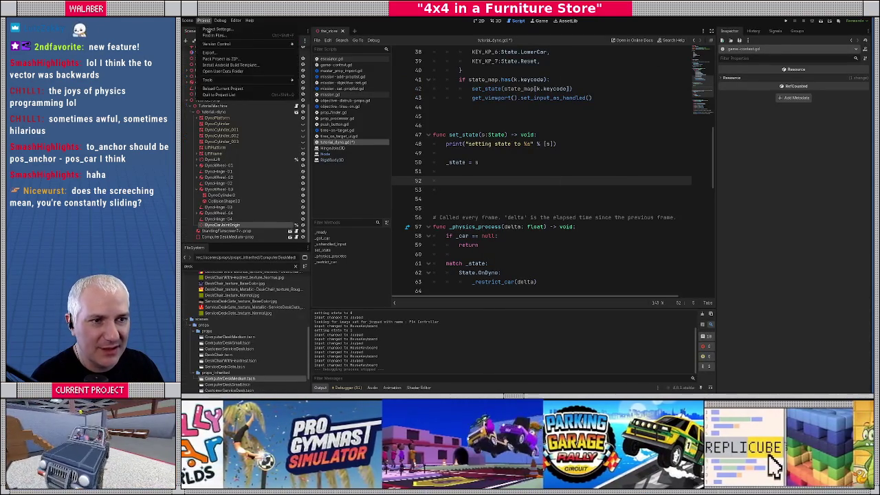
# Look over the Jolt Physics 3D project settings, then close Project Settings and return to the script.
pyautogui.click(227, 31)
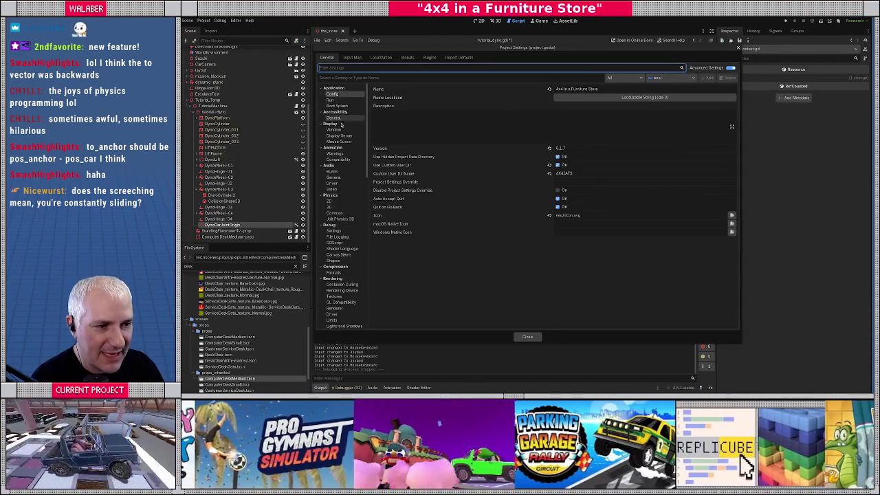
pyautogui.click(338, 218)
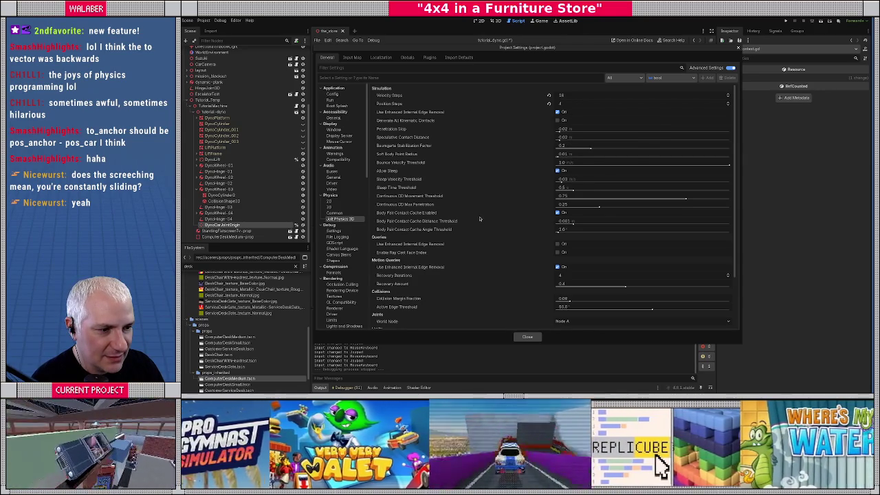
pyautogui.scroll(-3, 479, 218)
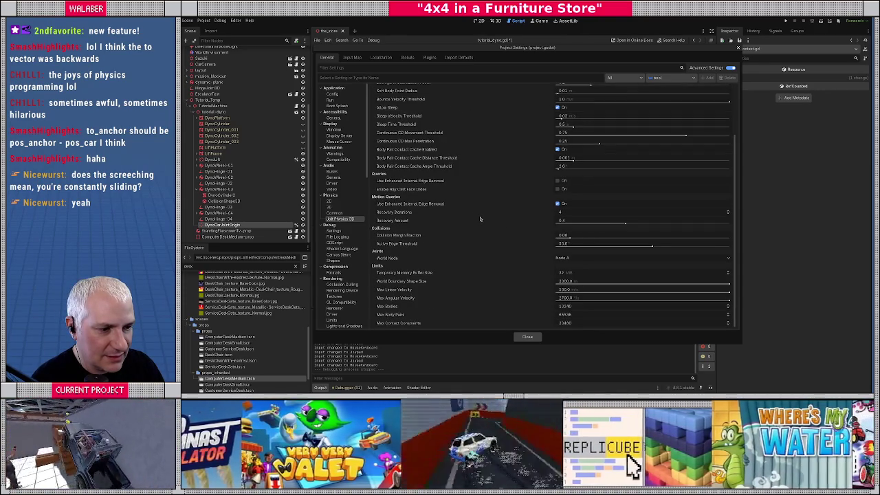
pyautogui.scroll(3, 479, 218)
pyautogui.hotkey('ctrl', 'Up')
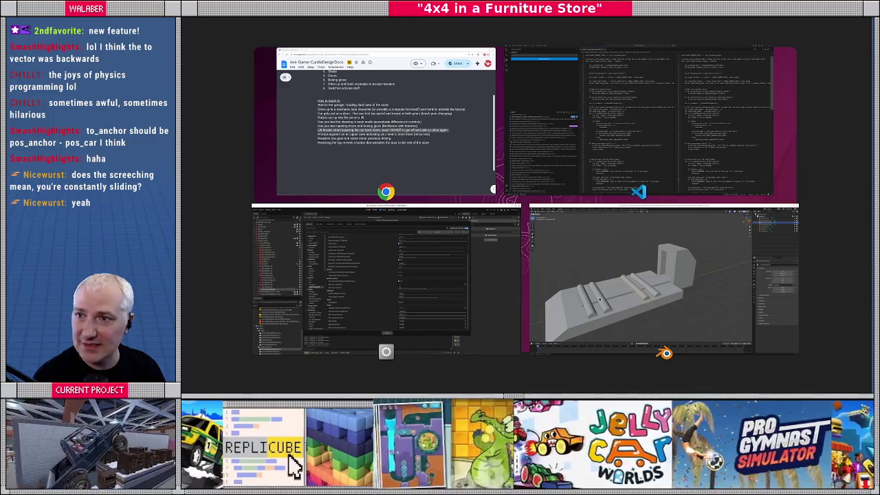
pyautogui.press('Escape')
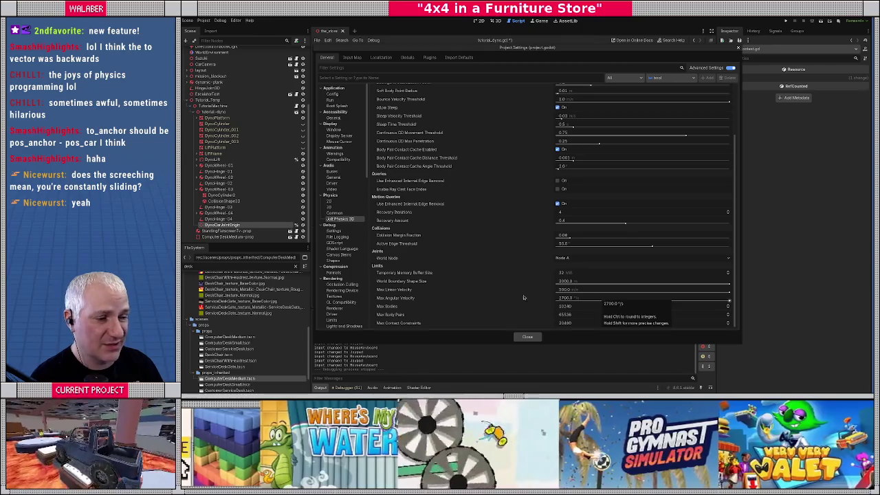
pyautogui.click(531, 341)
pyautogui.scroll(-4, 478, 204)
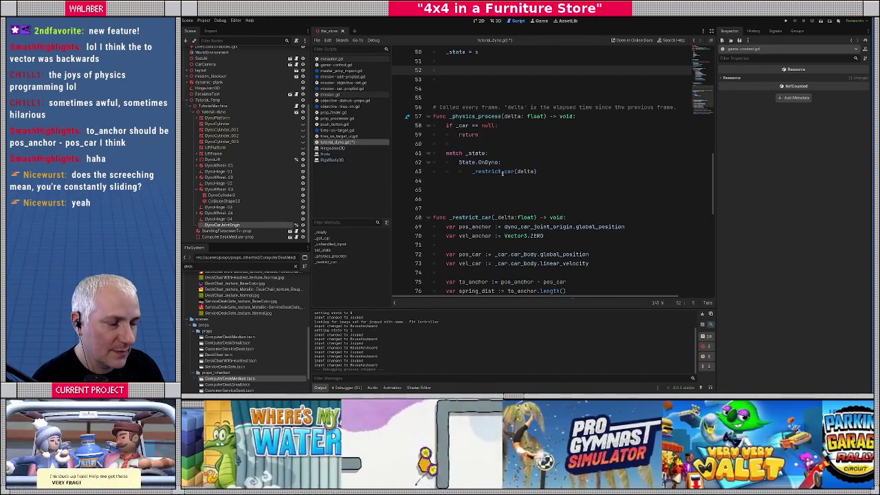
# Set Access as Unique Name on DynoWheel-01, -02, -03 and -04 in the Scene dock.
pyautogui.click(510, 163)
pyautogui.scroll(8, 538, 186)
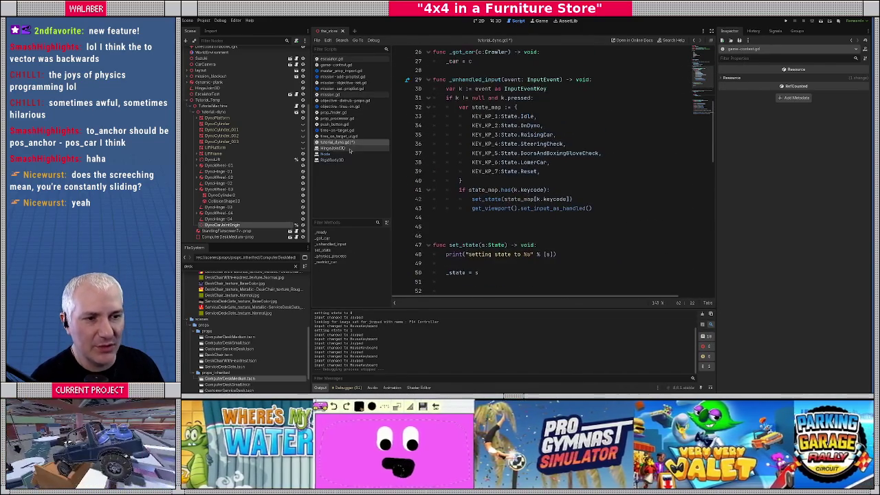
pyautogui.click(242, 166)
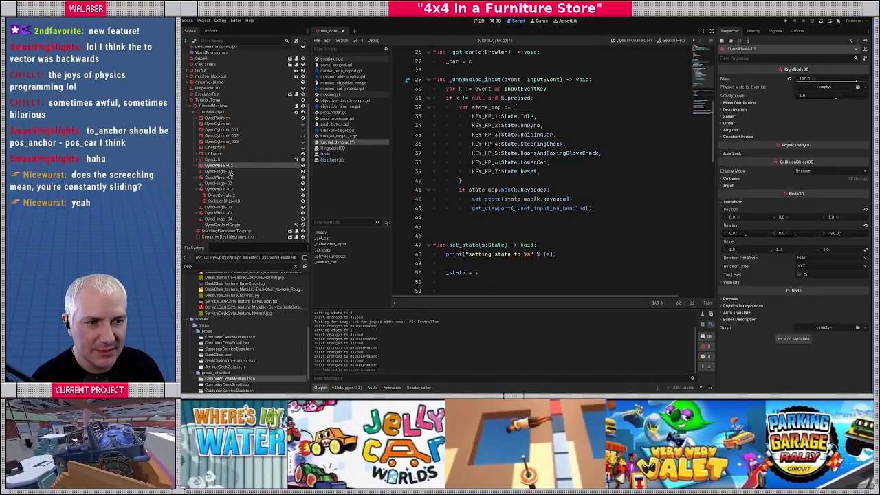
pyautogui.rightClick(250, 167)
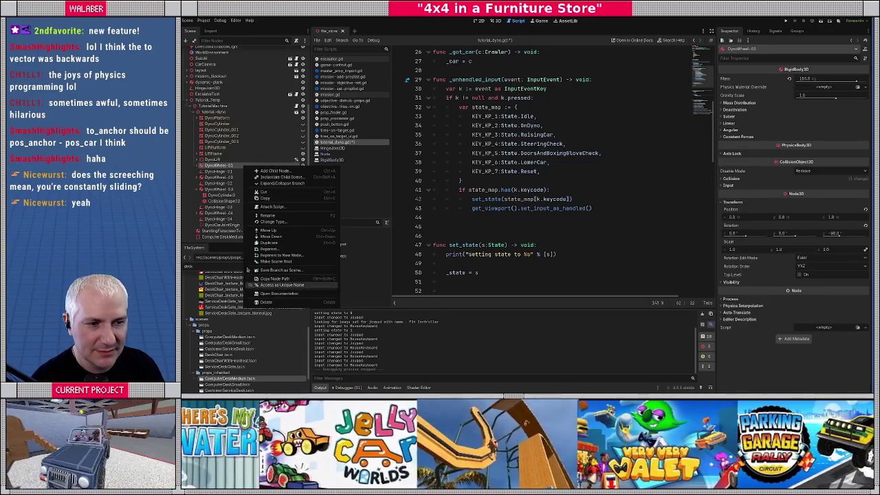
pyautogui.click(249, 285)
pyautogui.click(220, 178)
pyautogui.rightClick(220, 178)
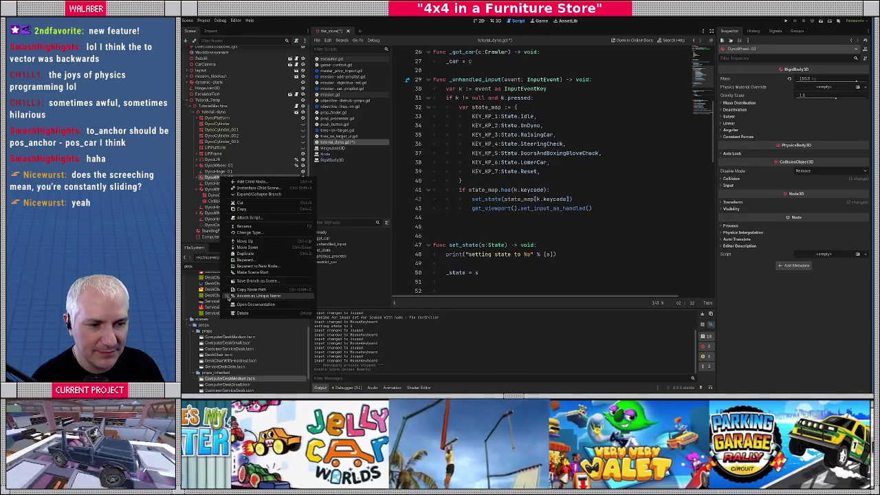
pyautogui.click(229, 295)
pyautogui.click(218, 188)
pyautogui.rightClick(220, 189)
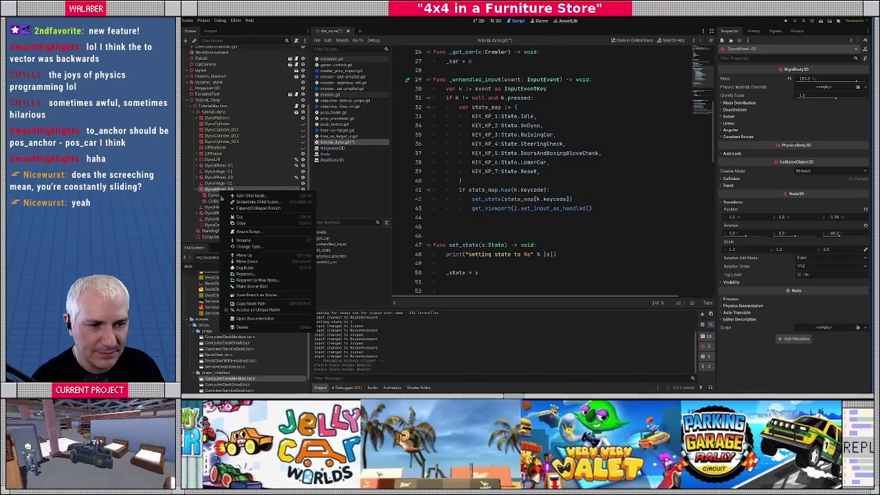
pyautogui.click(229, 307)
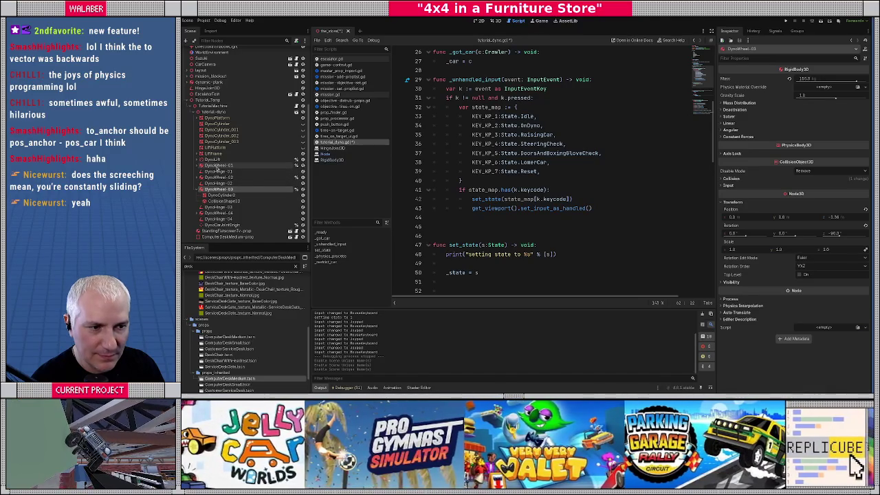
pyautogui.rightClick(219, 213)
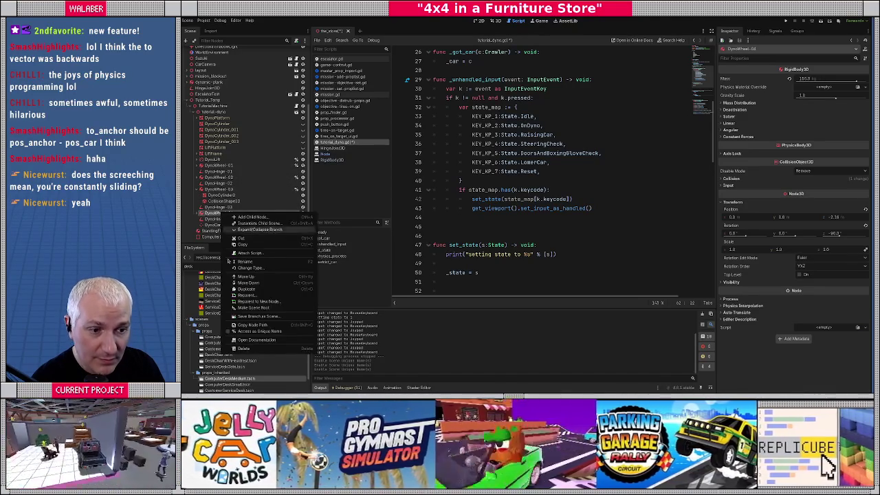
pyautogui.click(261, 331)
# Select all four DynoWheel nodes together in the Scene dock.
pyautogui.click(198, 189)
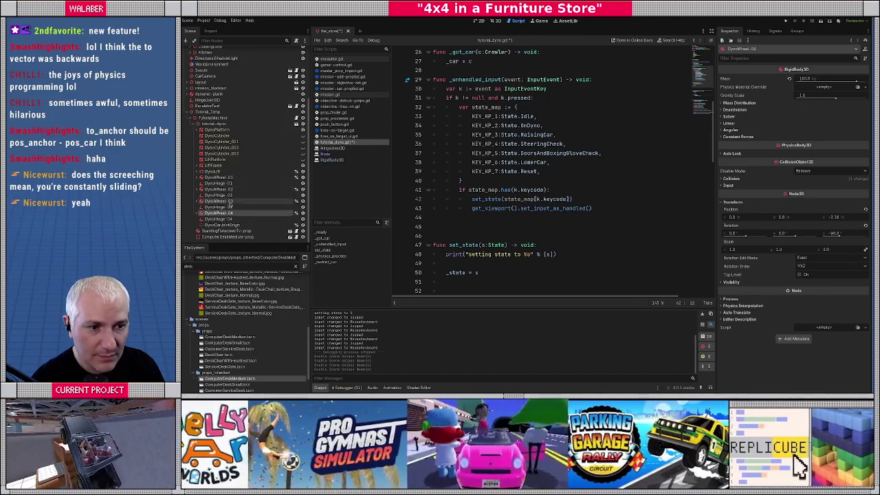
pyautogui.keyDown('ctrl'); pyautogui.click(218, 200); pyautogui.keyUp('ctrl')
pyautogui.keyDown('ctrl'); pyautogui.click(219, 189); pyautogui.keyUp('ctrl')
pyautogui.keyDown('ctrl'); pyautogui.click(219, 177); pyautogui.keyUp('ctrl')
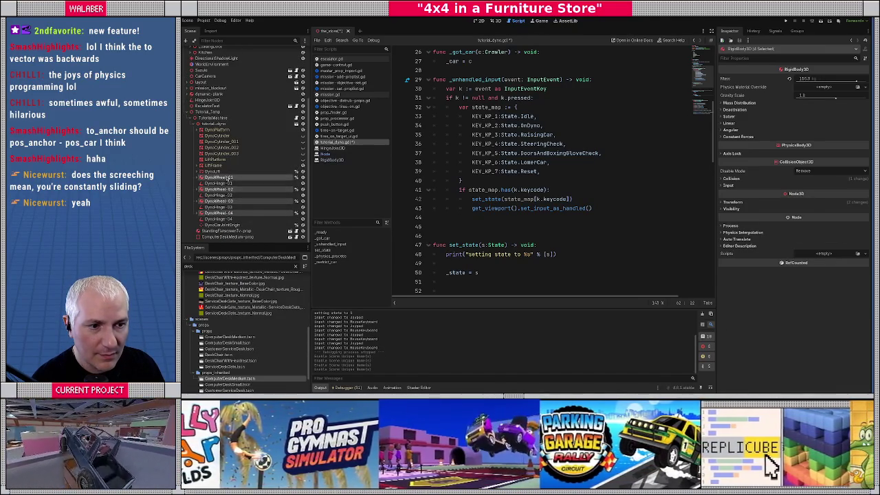
pyautogui.scroll(8, 520, 157)
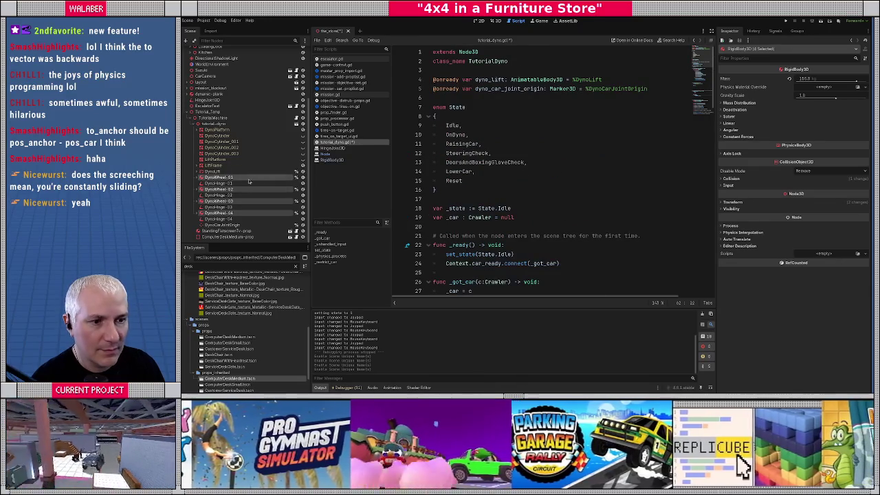
pyautogui.moveTo(248, 180); pyautogui.dragTo(447, 110)
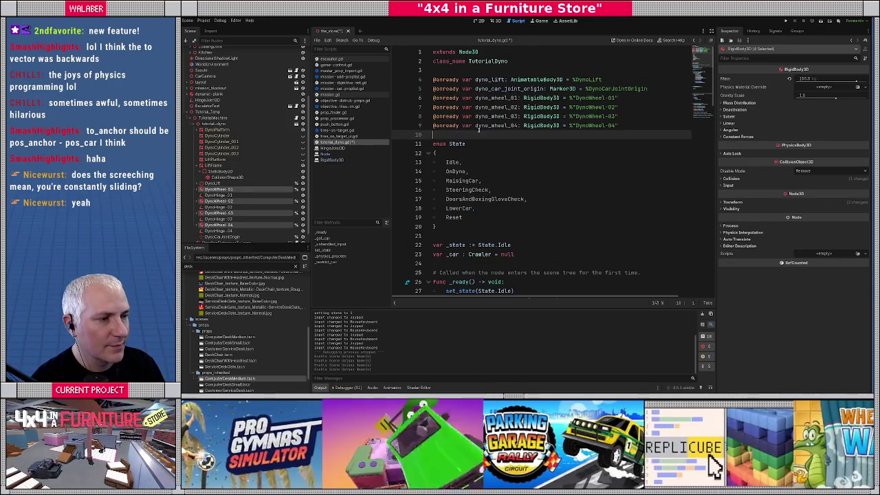
pyautogui.write('@on')
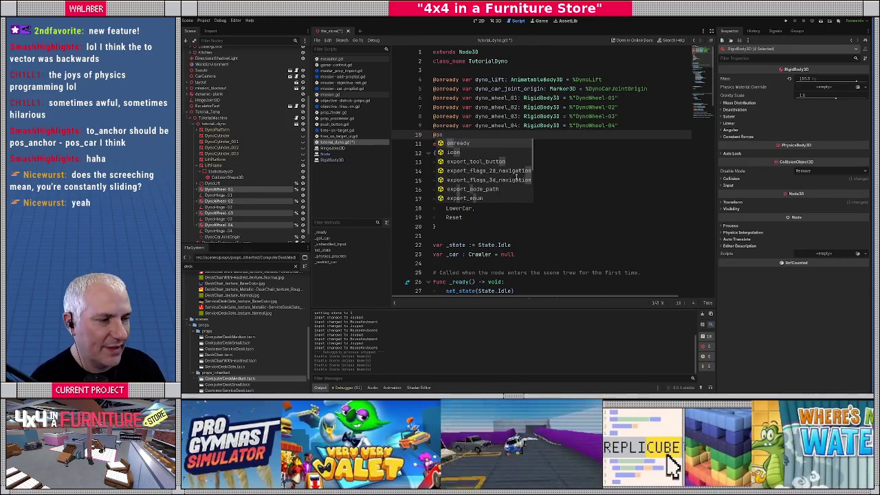
pyautogui.press('Return')
pyautogui.write('var ')
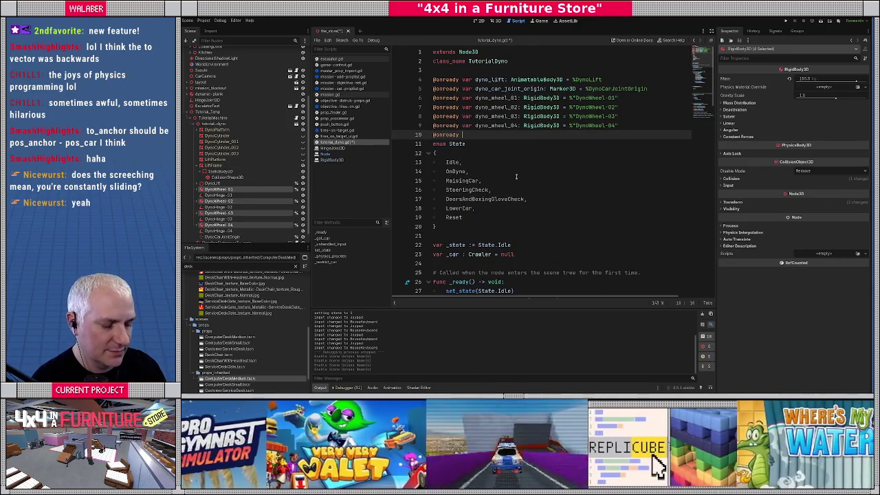
pyautogui.write('d')
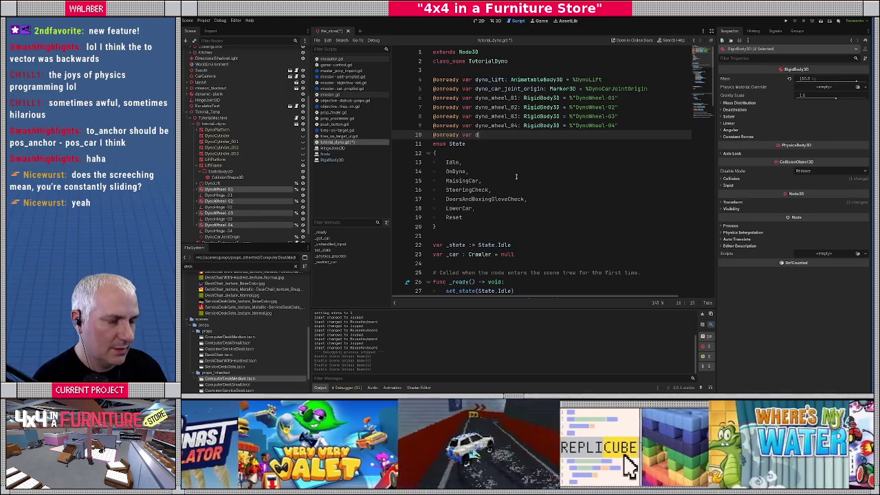
pyautogui.write('yno_wheels')
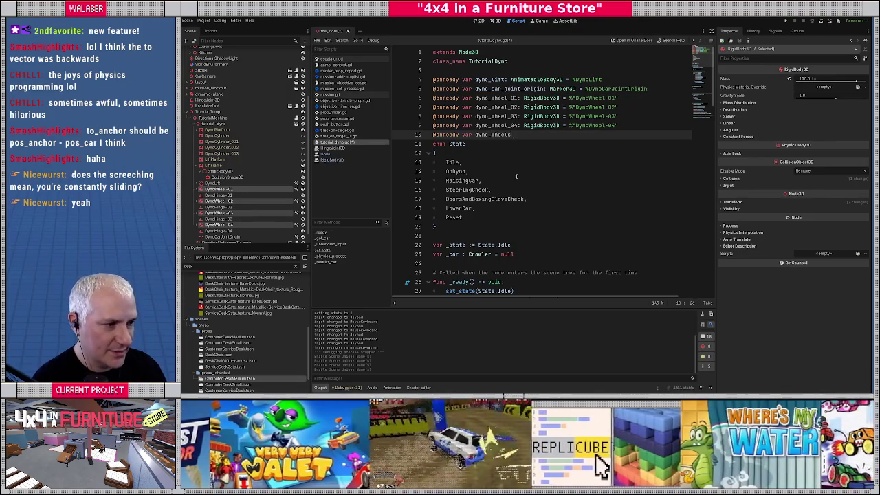
pyautogui.write(' : Array[Ri')
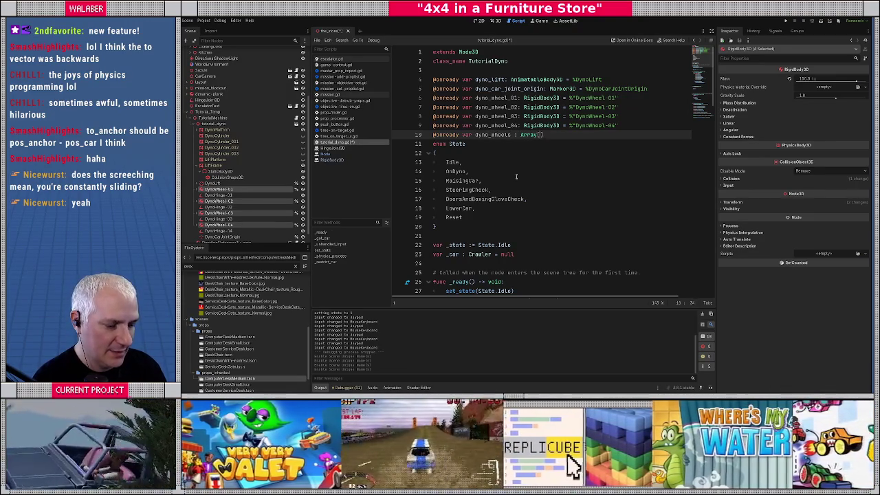
pyautogui.write('gid')
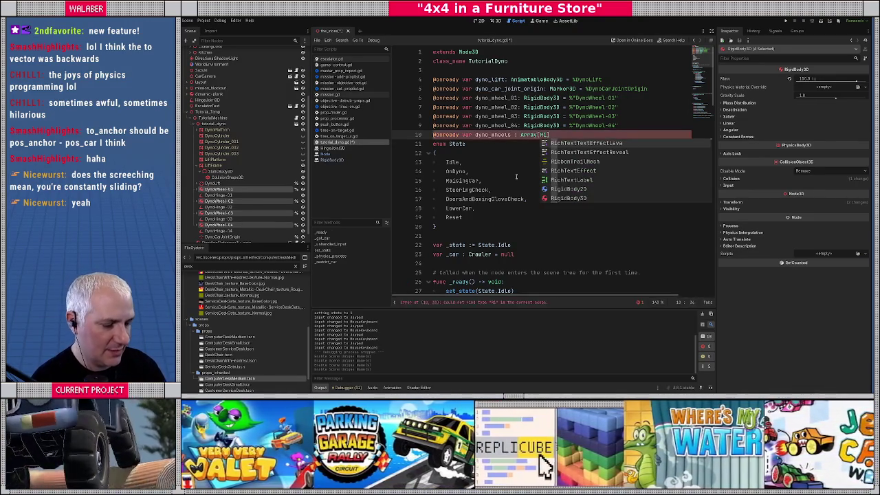
pyautogui.press('Return')
pyautogui.write('= [d')
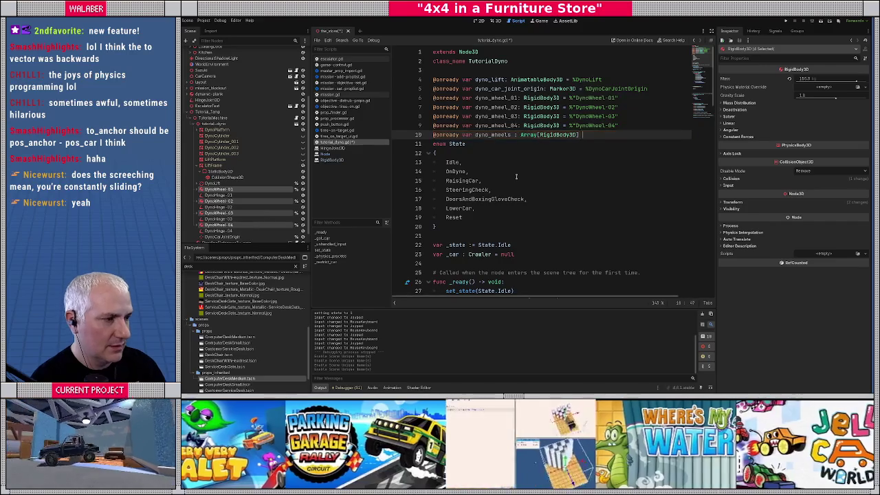
pyautogui.write('yno_w')
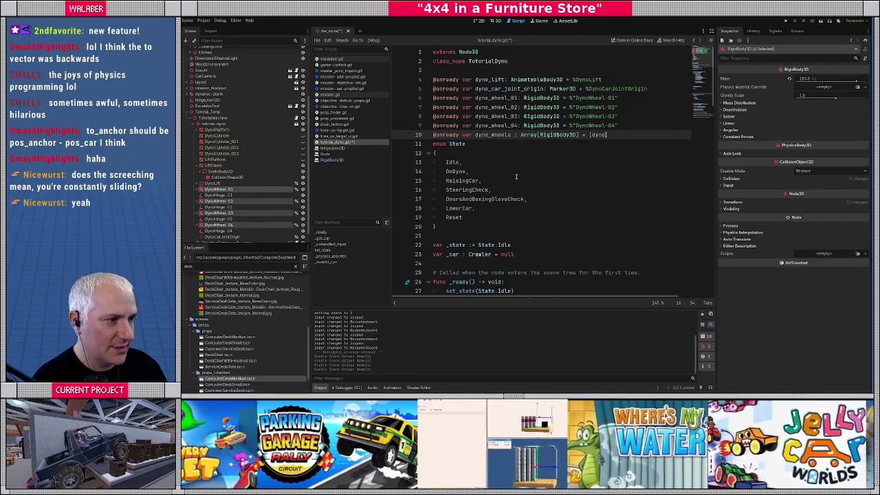
pyautogui.write('heel_01, ')
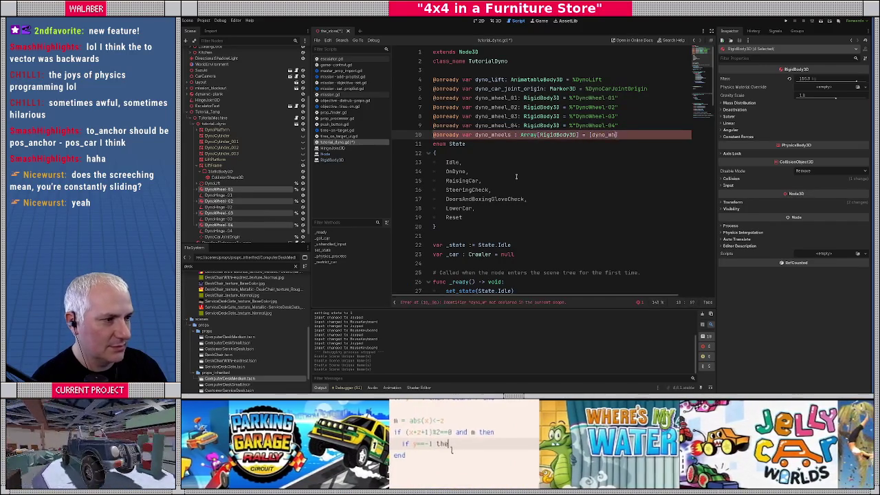
pyautogui.write('dyno_wheel_01, dyno')
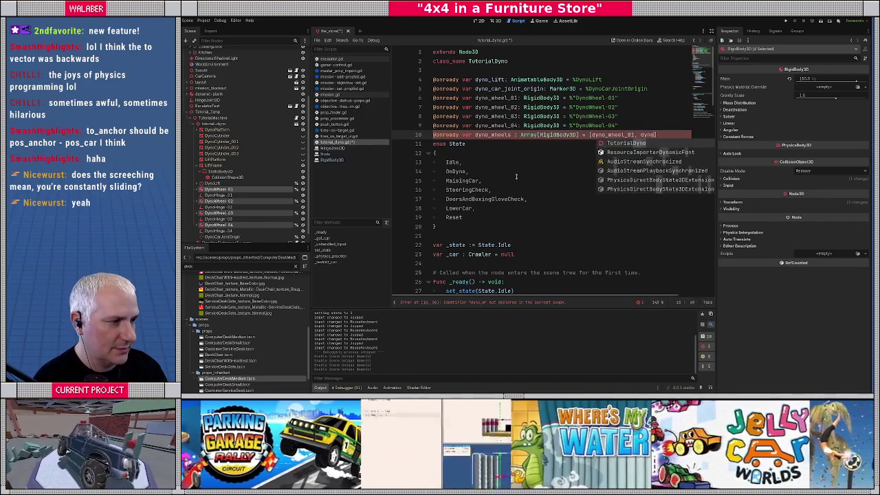
pyautogui.write('02, dyno_whe')
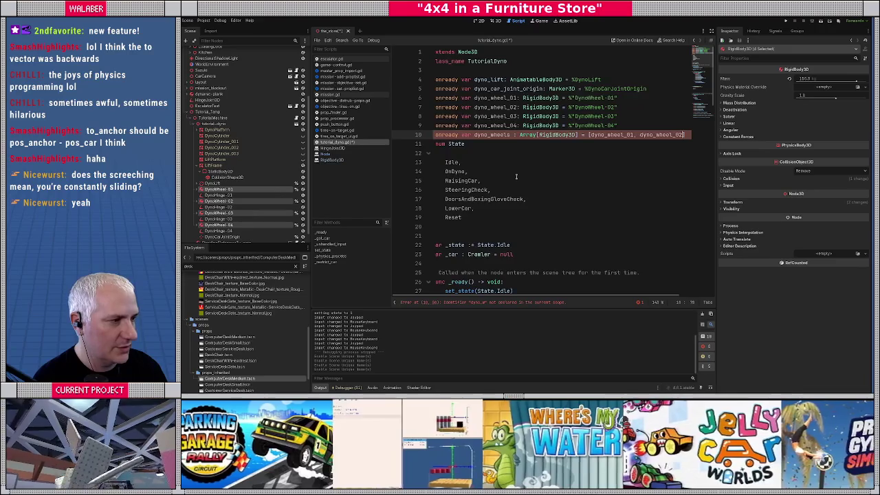
pyautogui.write('el')
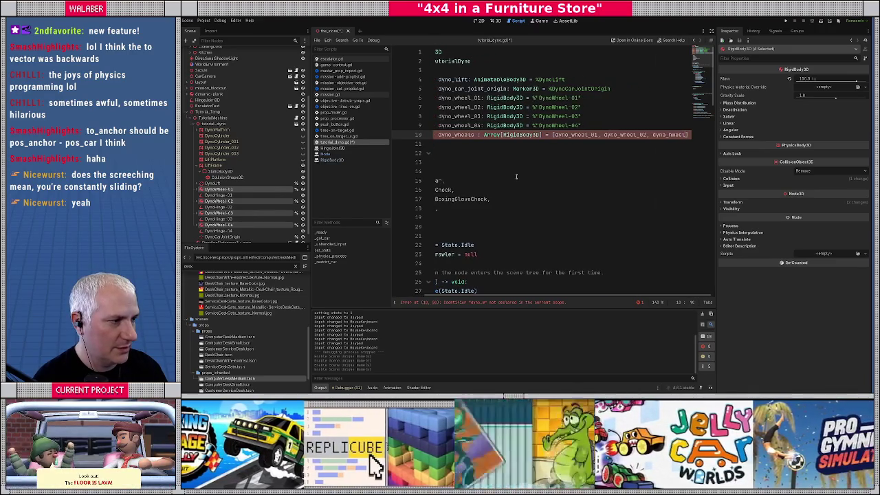
pyautogui.write('_03, ')
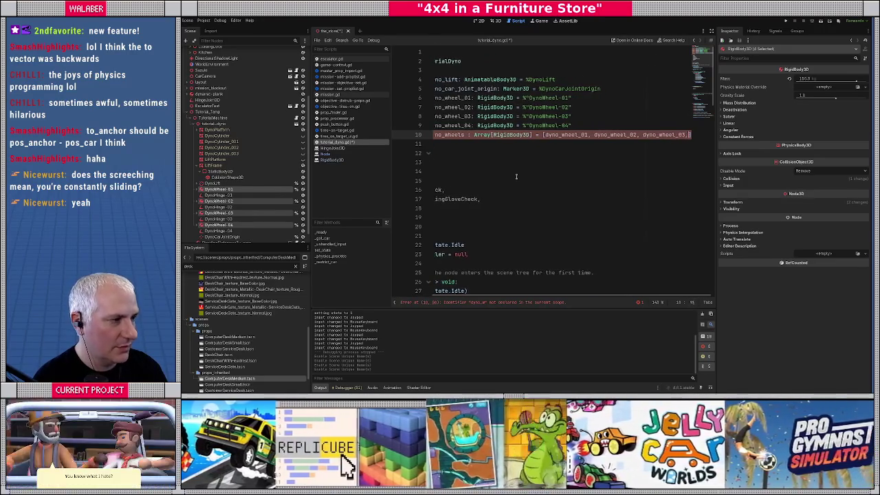
pyautogui.write('dyno_wheel_04')
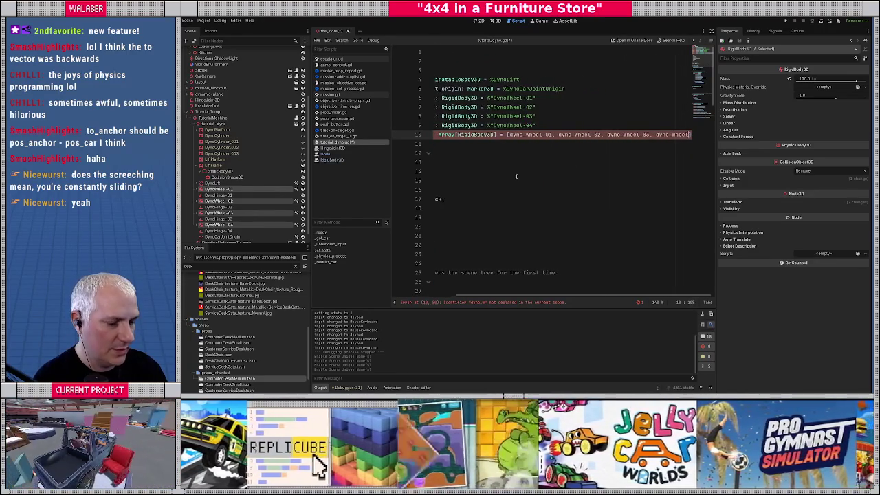
pyautogui.press('Down')
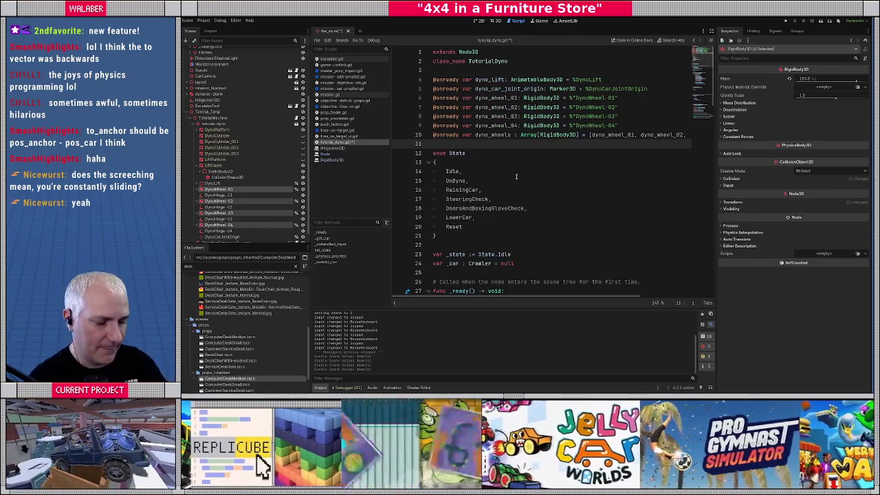
pyautogui.hotkey('ctrl', 's')
# Expand the wheels' Solver and Angular physics properties in the Inspector.
pyautogui.doubleClick(496, 135)
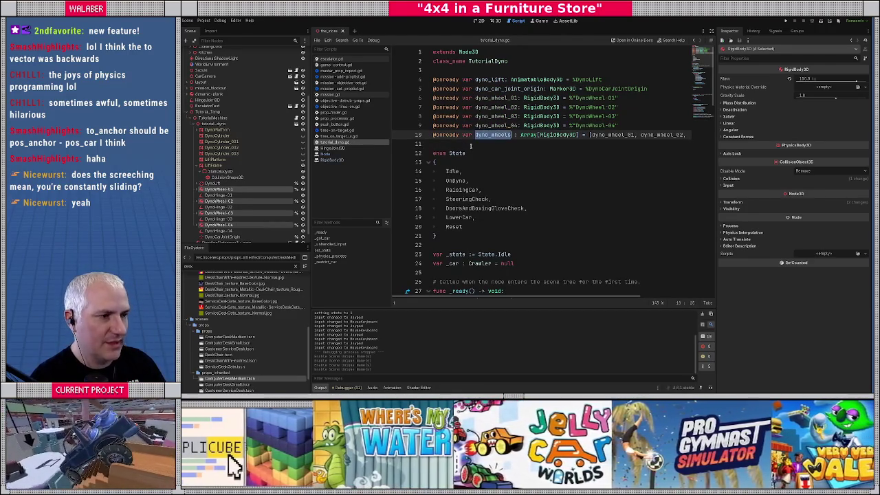
pyautogui.scroll(-5, 481, 158)
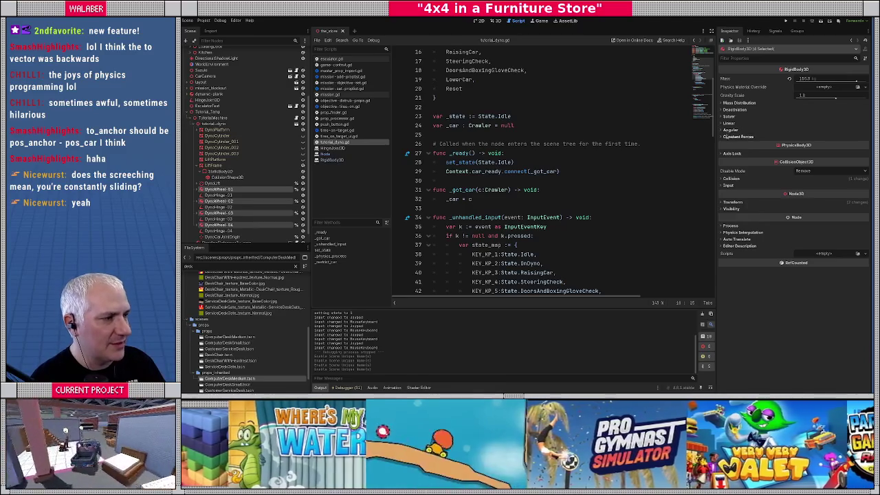
pyautogui.click(727, 117)
pyautogui.click(729, 154)
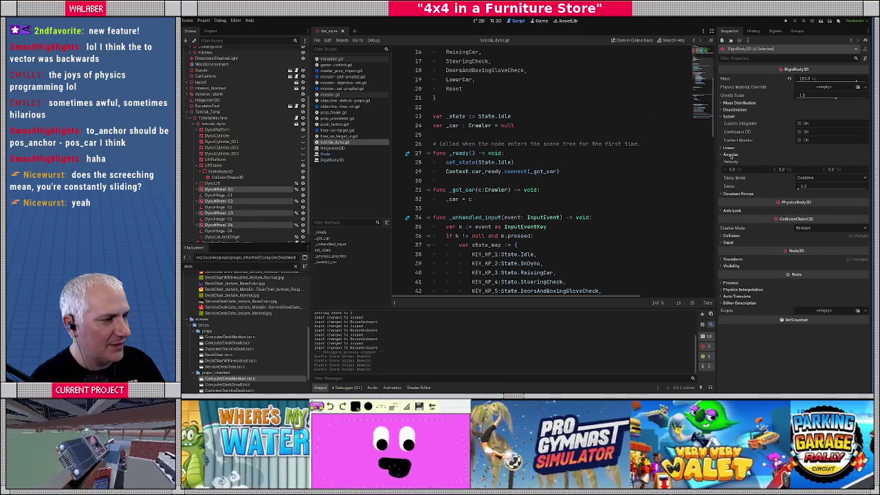
pyautogui.click(729, 155)
pyautogui.click(204, 19)
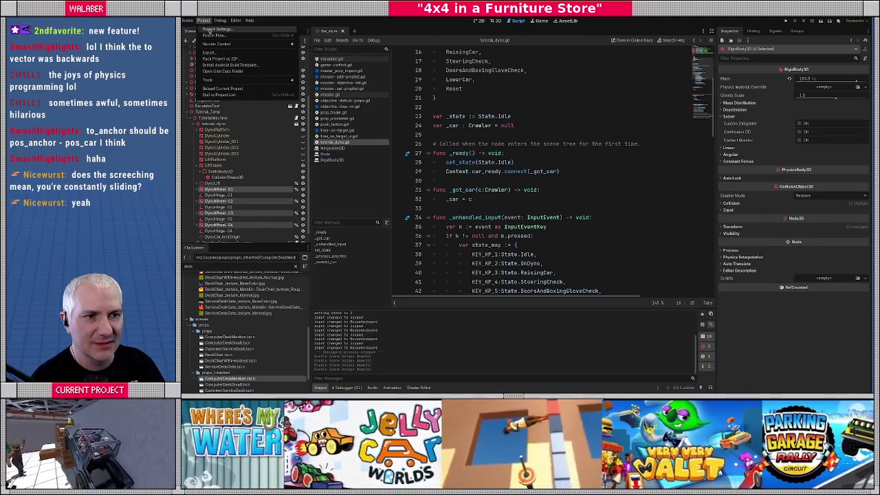
pyautogui.click(206, 29)
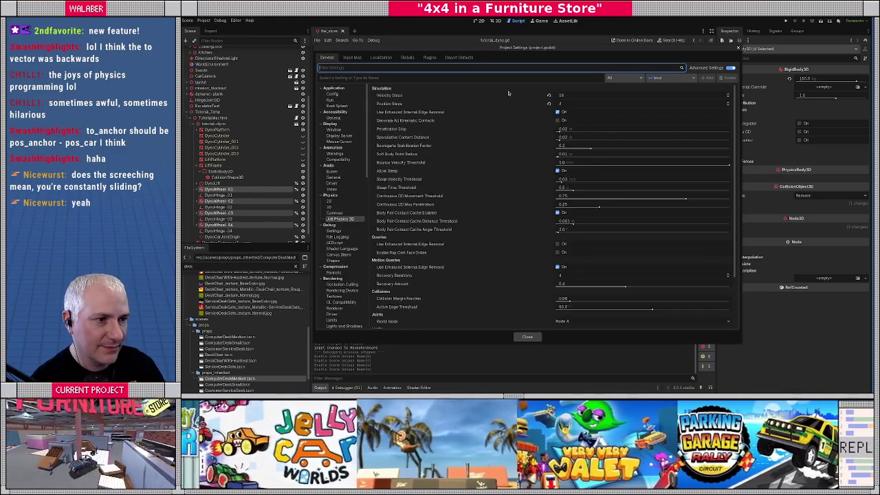
pyautogui.scroll(-3, 480, 217)
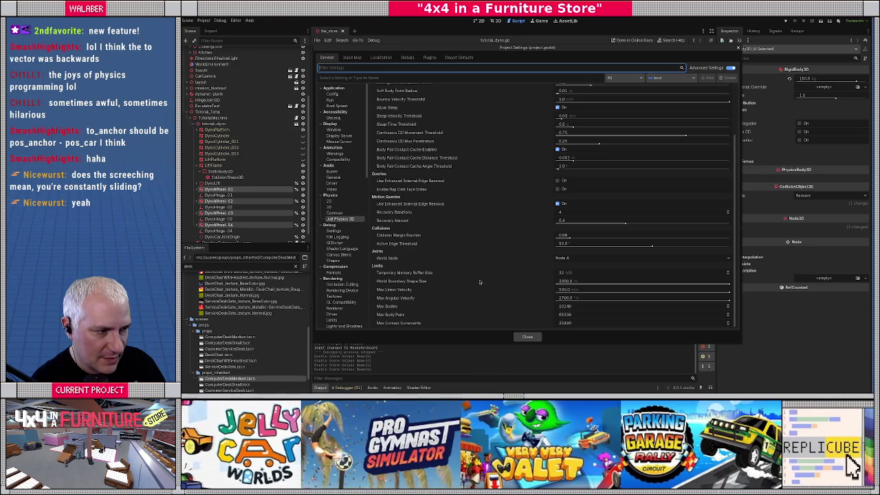
pyautogui.scroll(3, 501, 213)
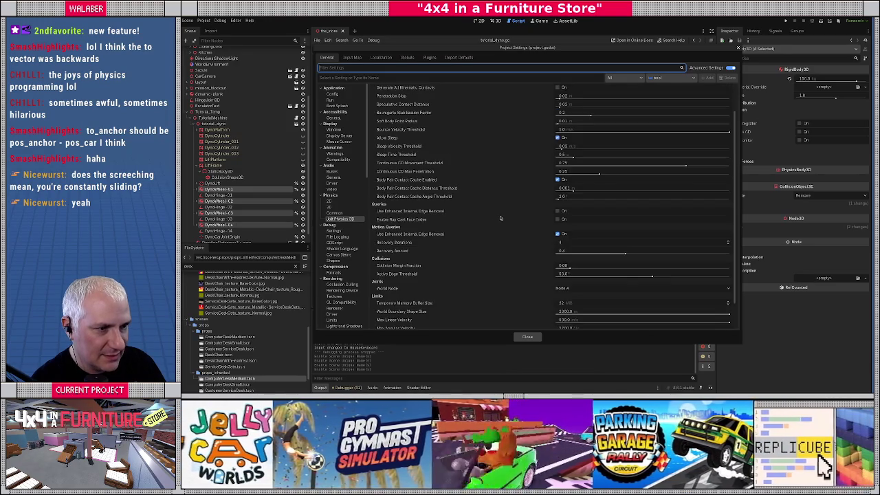
pyautogui.scroll(1, 502, 202)
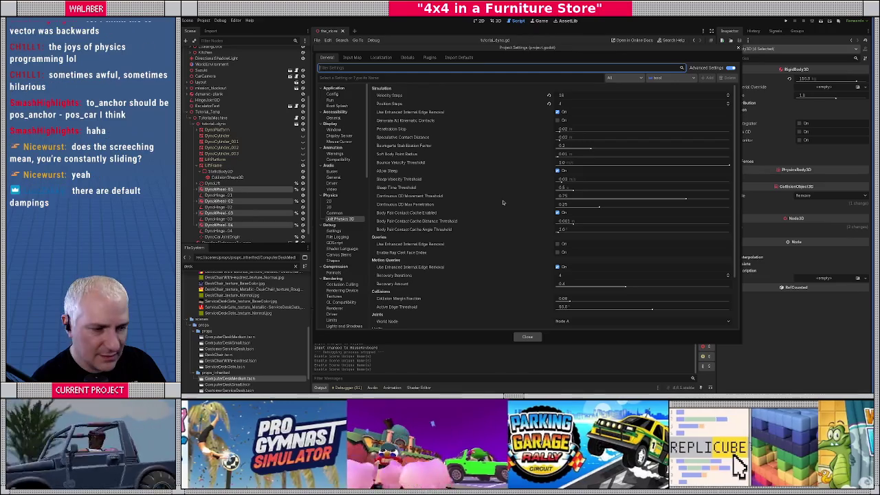
pyautogui.click(455, 69)
pyautogui.write('dampi')
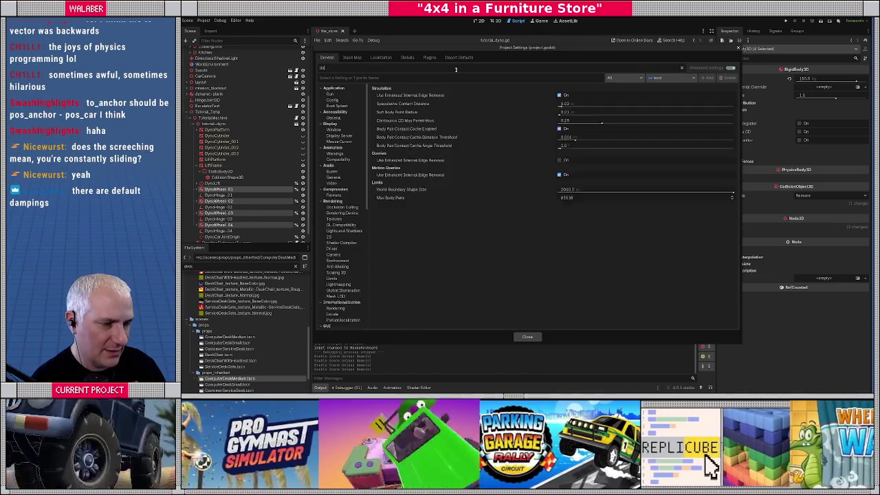
pyautogui.press('BackSpace')
pyautogui.press('BackSpace')
pyautogui.press('BackSpace')
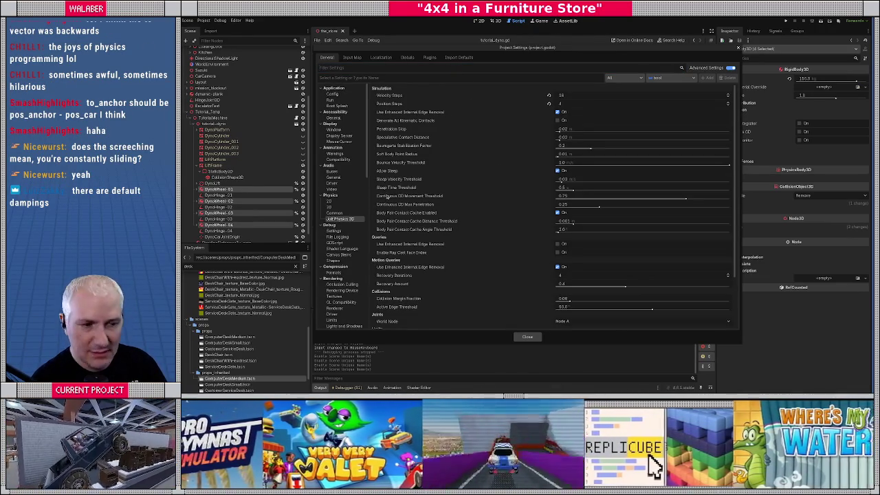
pyautogui.click(329, 207)
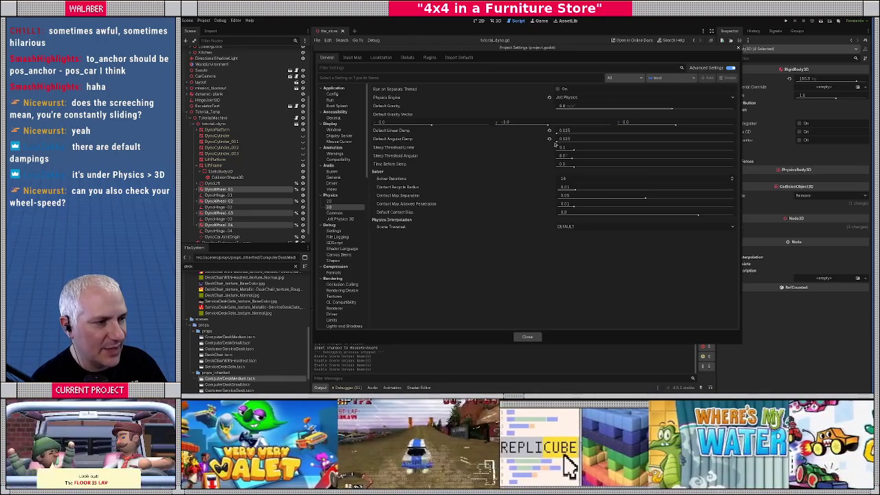
pyautogui.click(549, 131)
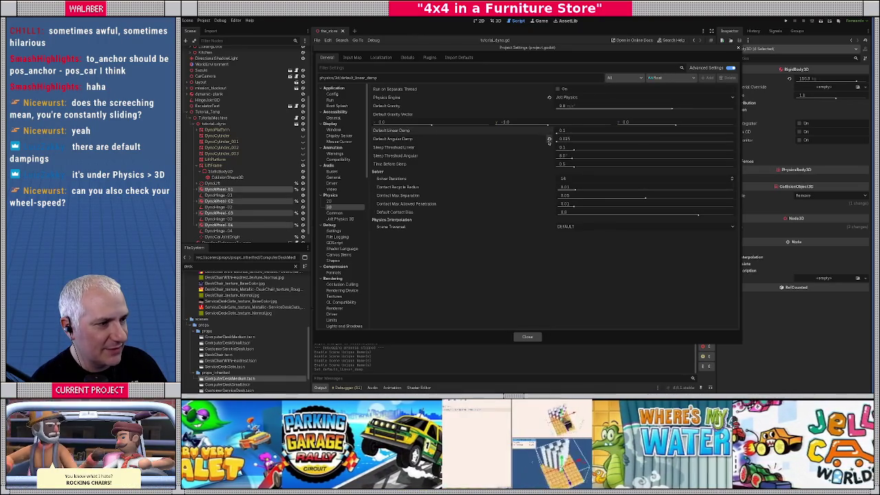
pyautogui.hotkey('ctrl', 'z')
pyautogui.hotkey('ctrl', 'z')
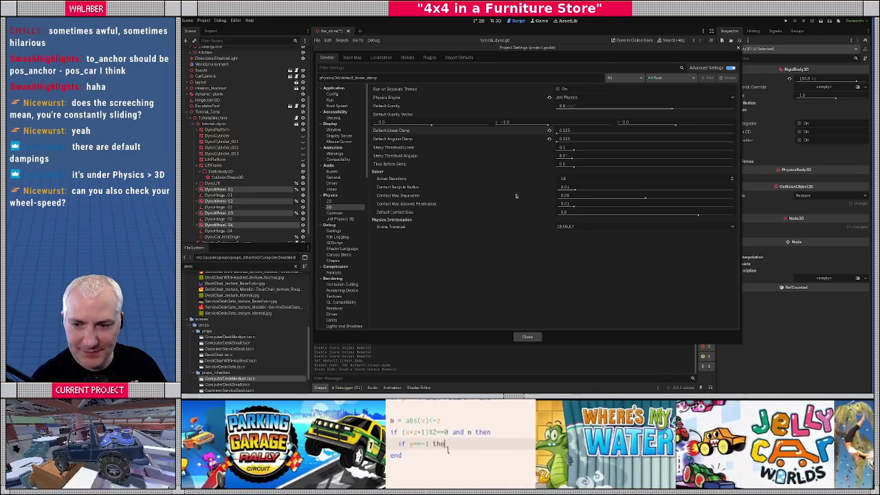
pyautogui.click(527, 337)
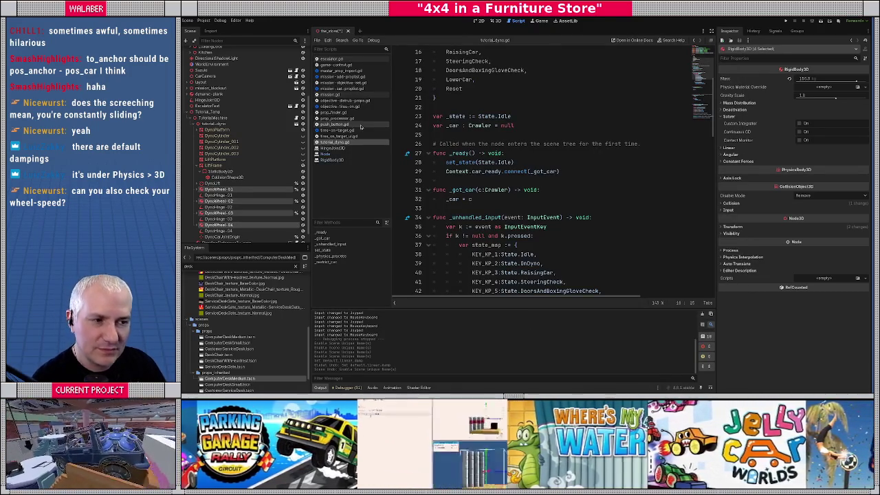
# Start a max_wheel_speed variable under State.OnDyno in _physics_process, then switch to the 3D view.
pyautogui.click(522, 118)
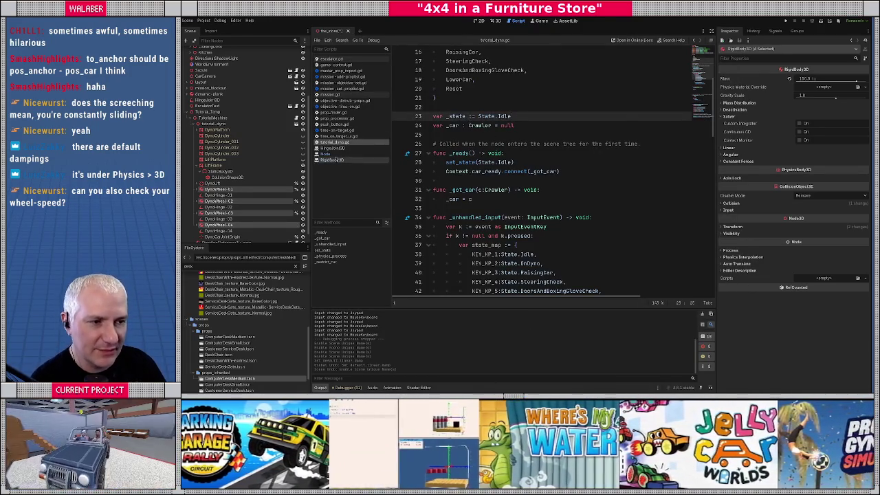
pyautogui.scroll(-2, 496, 176)
pyautogui.scroll(-6, 496, 177)
pyautogui.click(485, 182)
pyautogui.scroll(-3, 480, 210)
pyautogui.scroll(-2, 481, 206)
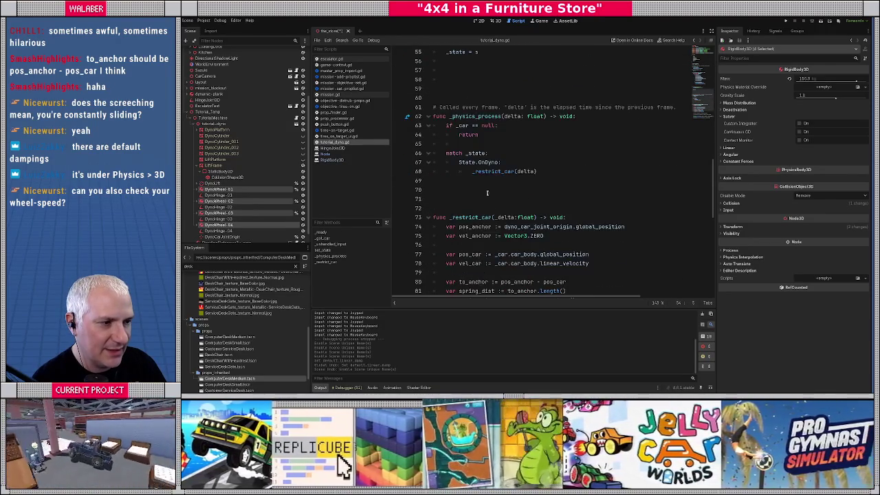
pyautogui.click(508, 163)
pyautogui.press('Return')
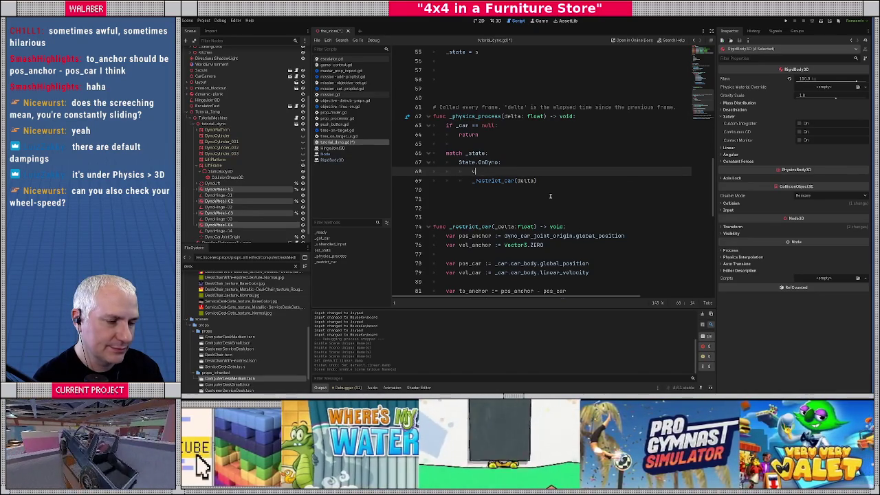
pyautogui.write('ar max_v')
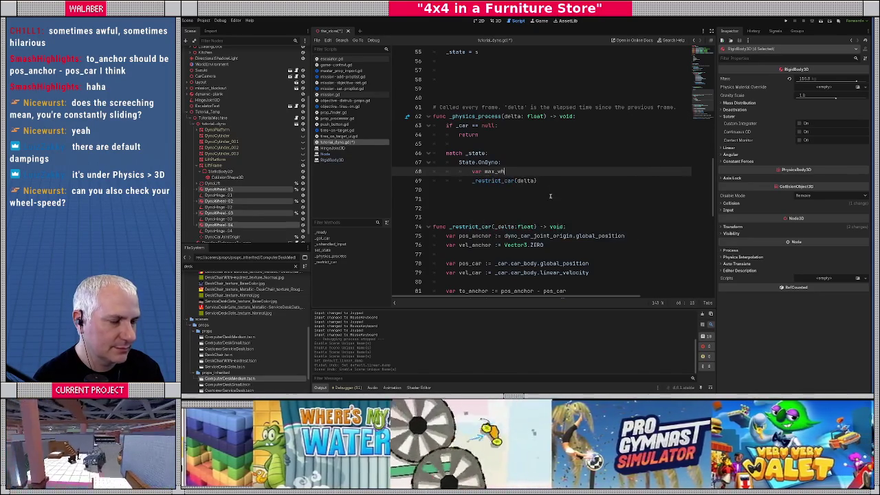
pyautogui.write('heel')
pyautogui.write('peed')
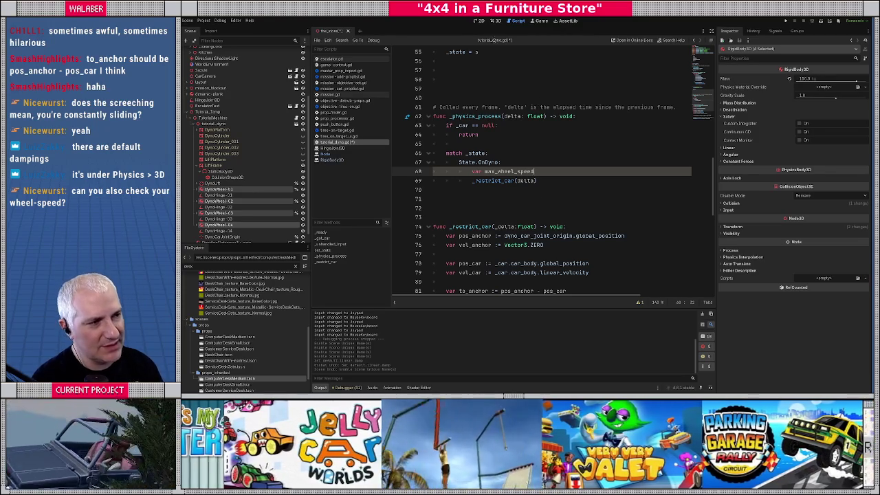
pyautogui.click(495, 21)
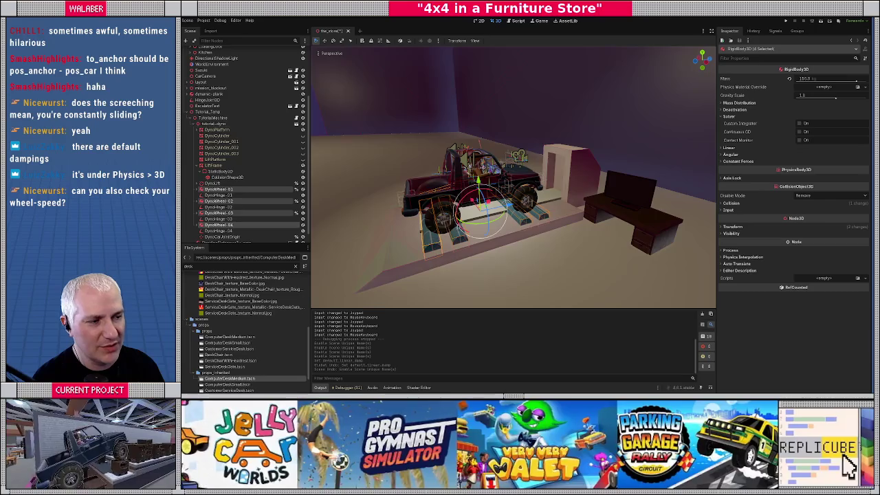
# Select the TutorialMachine node to view it in the scene, then return to tutorial_dyno.gd.
pyautogui.scroll(1, 513, 178)
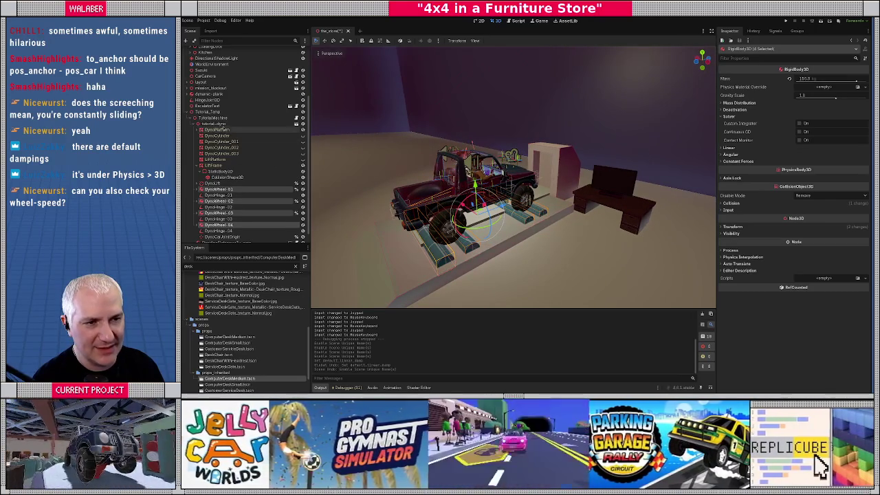
pyautogui.click(215, 119)
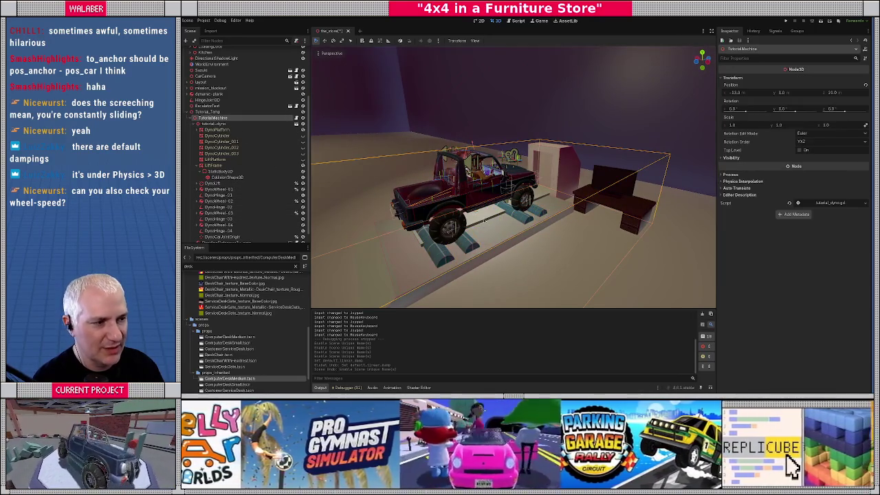
pyautogui.scroll(-3, 405, 259)
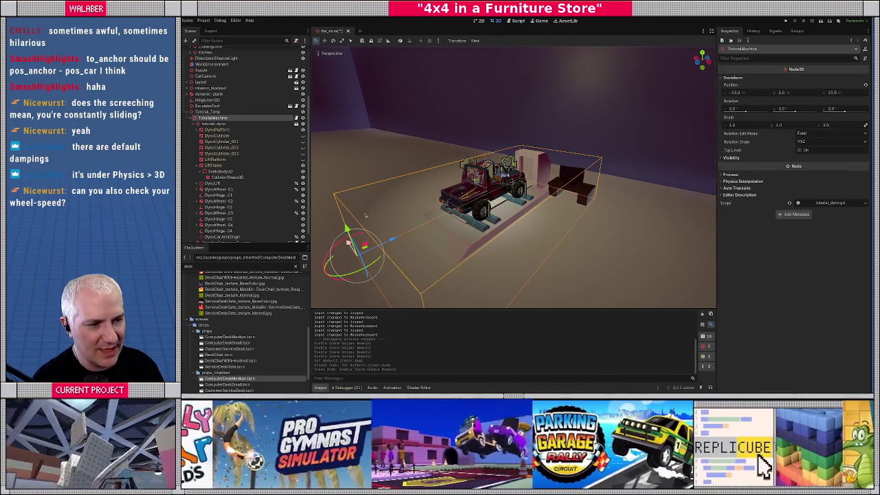
pyautogui.click(517, 22)
pyautogui.write('var max_wheel_speed')
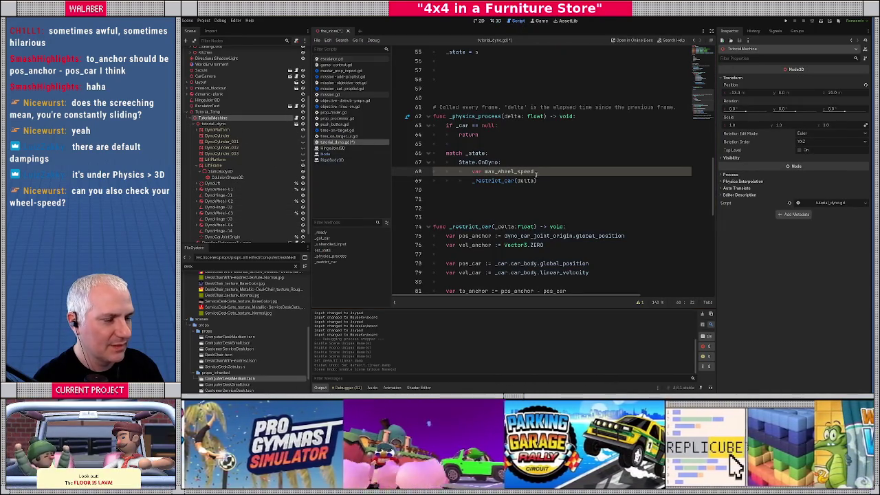
# Assign max_wheel_speed = _get_max_dyno_wheel_speed() on line 68, copy that name, and go to the file's end.
pyautogui.write(' = ')
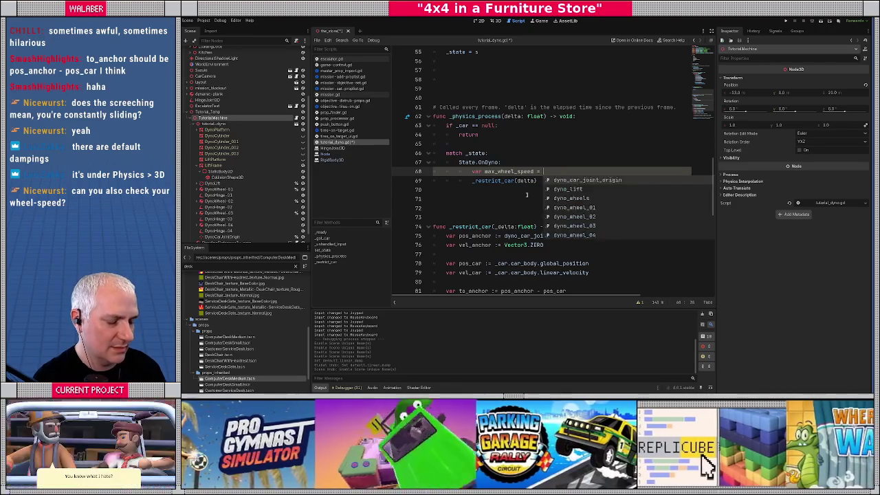
pyautogui.write('_get_ma')
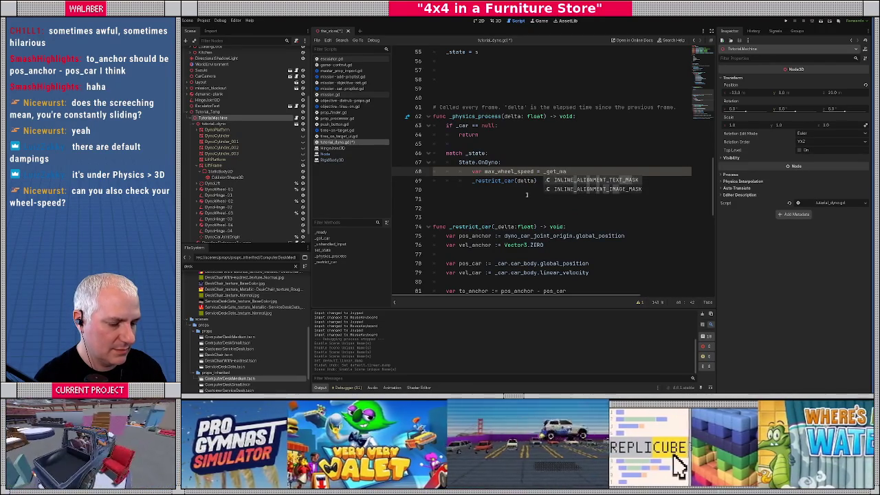
pyautogui.write('x_wheel_speed(')
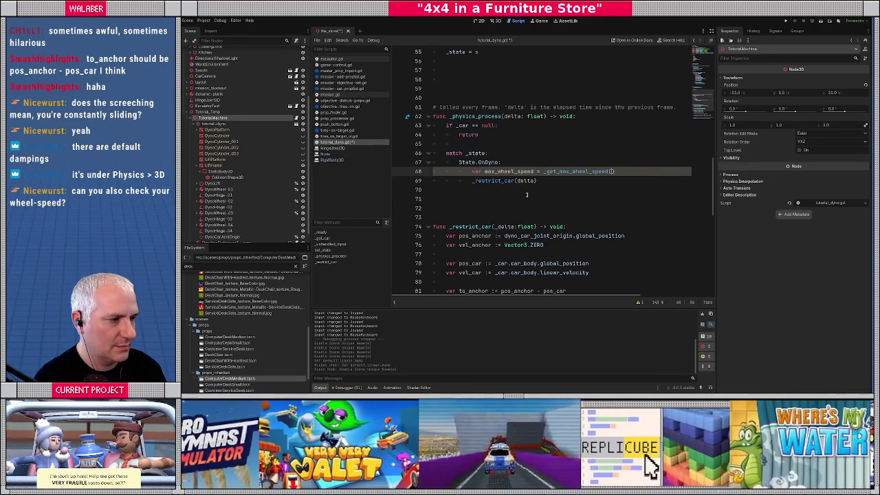
pyautogui.write(')')
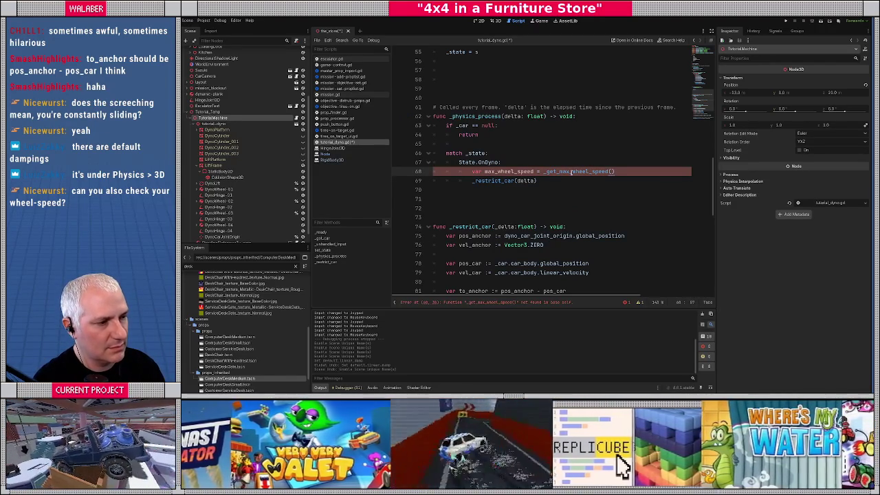
pyautogui.write('dyno_')
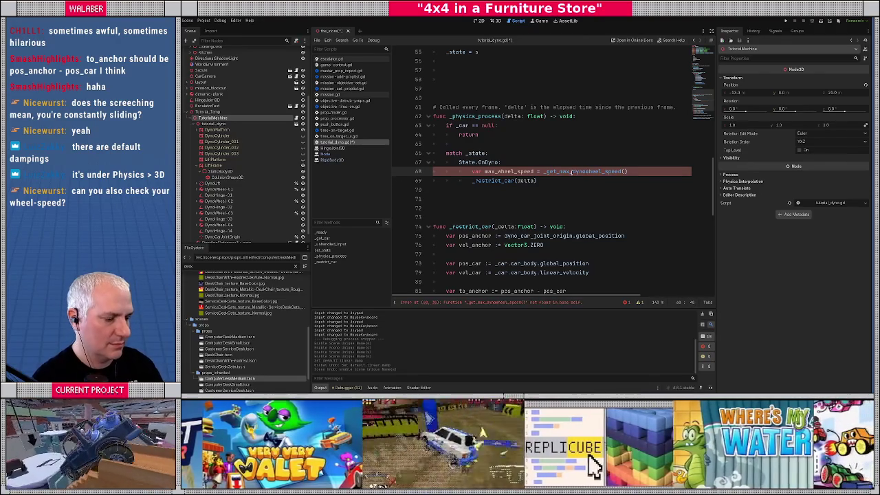
pyautogui.doubleClick(570, 171)
pyautogui.hotkey('ctrl', 'c')
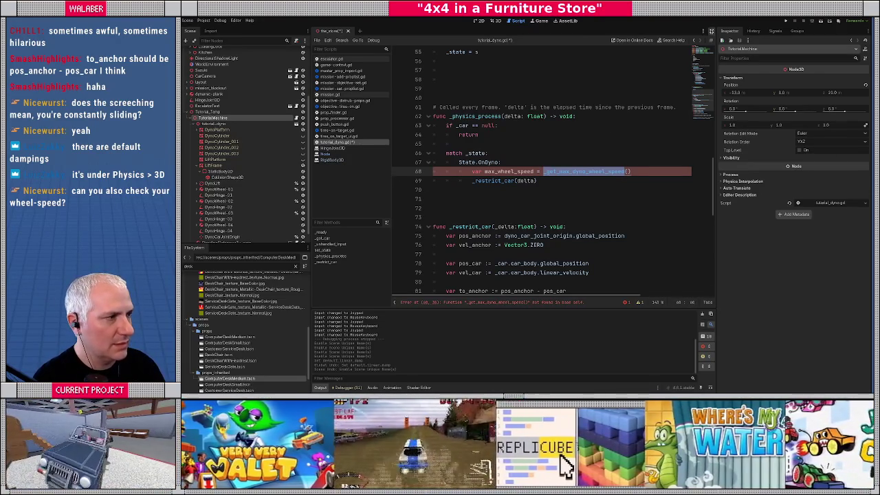
pyautogui.hotkey('ctrl', 'shift', 'F11')
pyautogui.scroll(-5, 447, 159)
pyautogui.click(316, 236)
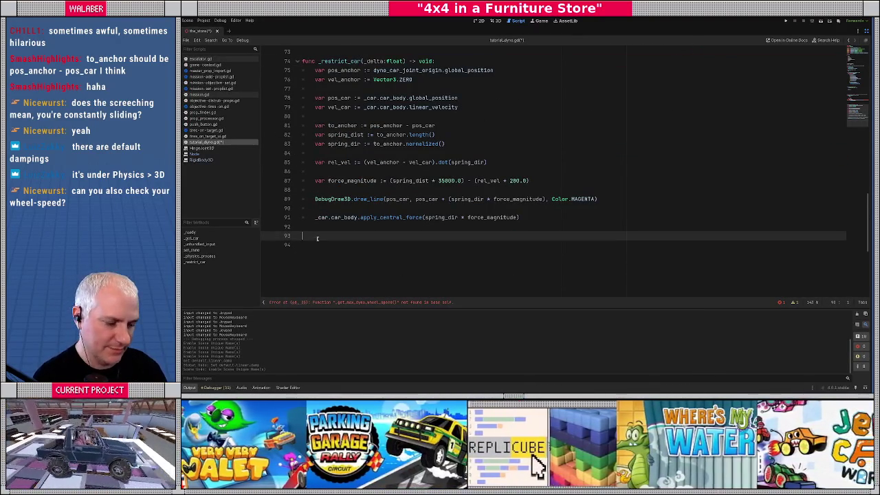
# Declare func _get_max_dyno_wheel_speed() -> float: starting with var max_speed := 0.0.
pyautogui.press('Return')
pyautogui.write('func')
pyautogui.hotkey('ctrl', 'v')
pyautogui.write('() -')
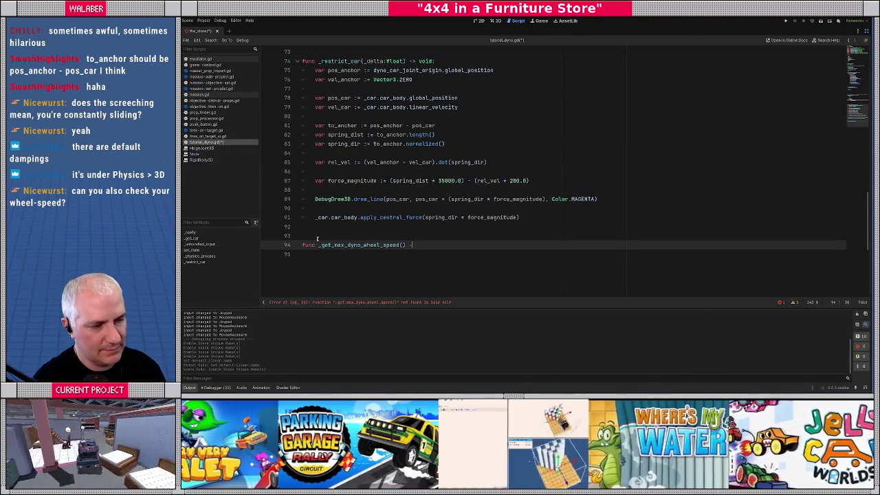
pyautogui.write('> float:')
pyautogui.press('Return')
pyautogui.write('return')
pyautogui.hotkey('ctrl', 'BackSpace')
pyautogui.write('var max_speed := 0.0')
pyautogui.press('Return')
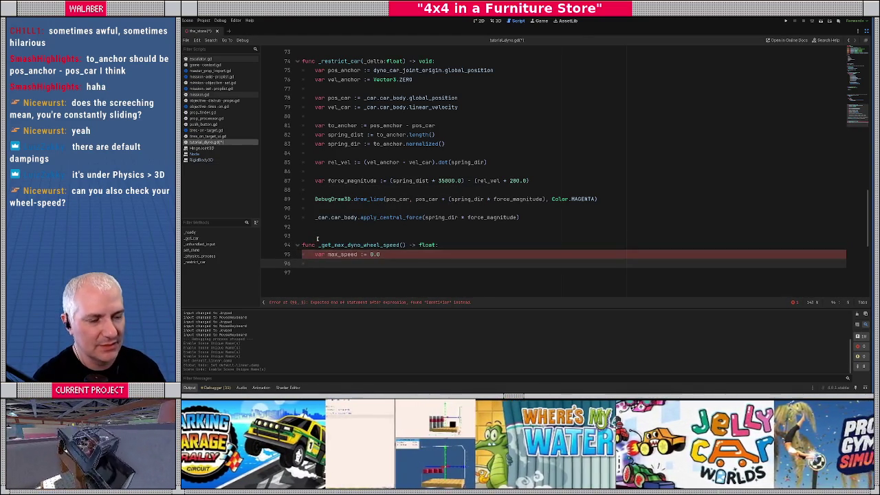
# Add var global_x := global_basis.x and a loop: for wheel: RigidBody3D in dyno_wheels.
pyautogui.scroll(-2, 316, 239)
pyautogui.press('Return')
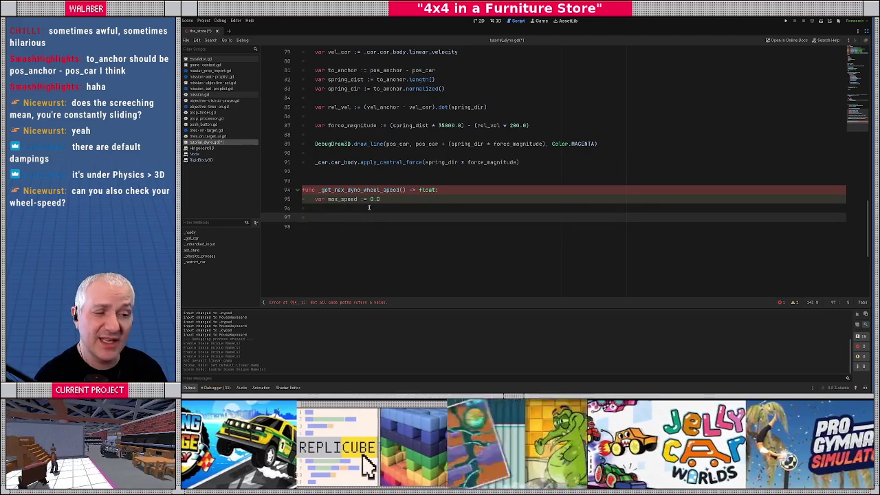
pyautogui.write('var ')
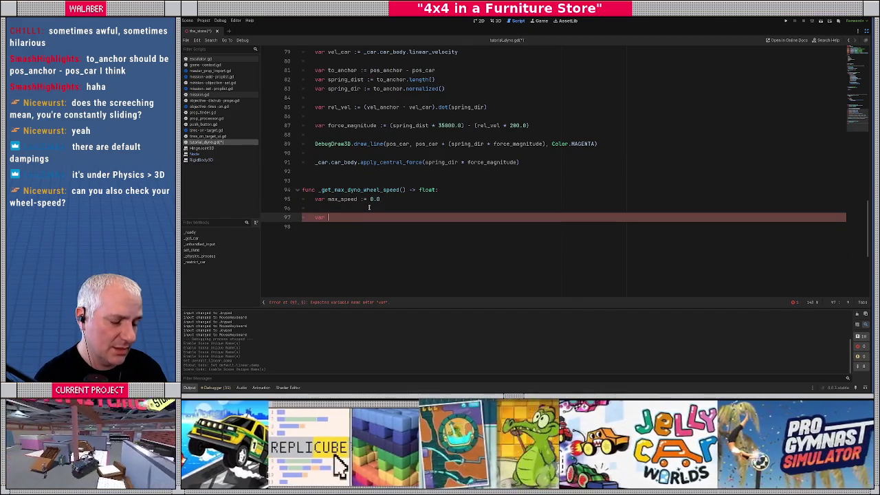
pyautogui.write('global_x :=')
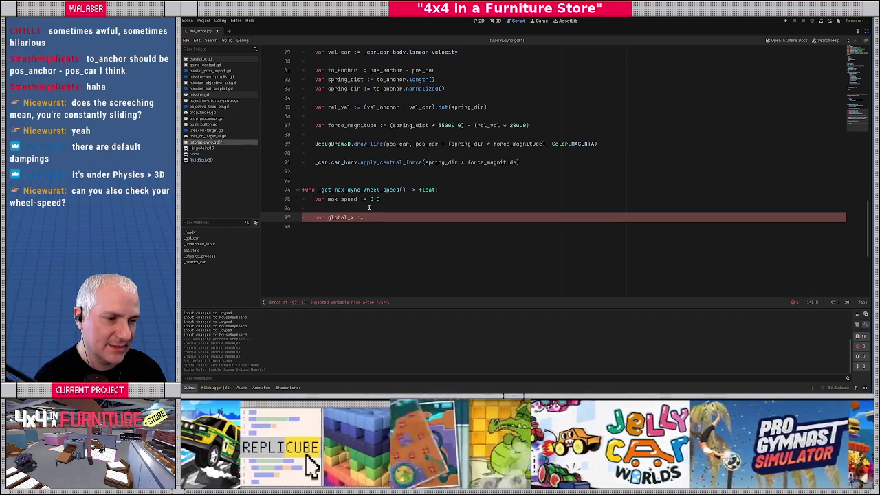
pyautogui.write(' global_basis.x')
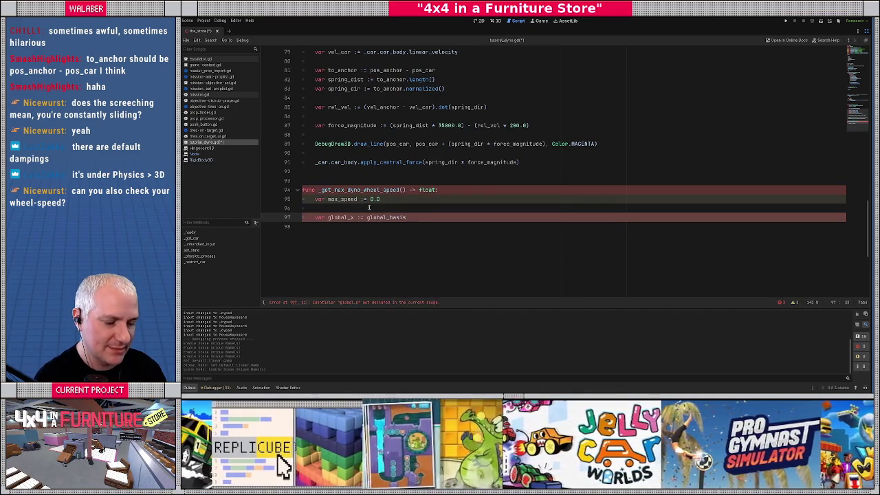
pyautogui.press('Return')
pyautogui.press('Return')
pyautogui.press('Return')
pyautogui.write('for')
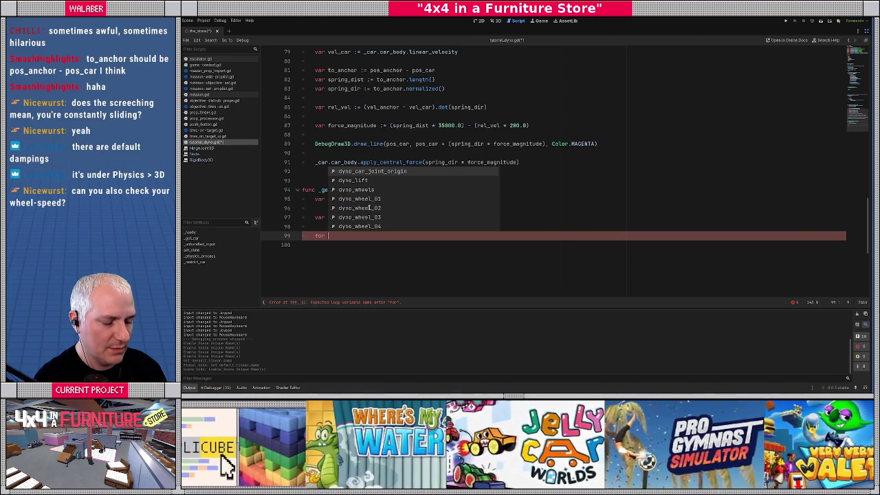
pyautogui.write(' wheel in')
pyautogui.press('BackSpace')
pyautogui.press('BackSpace')
pyautogui.press('BackSpace')
pyautogui.write(': Rigi')
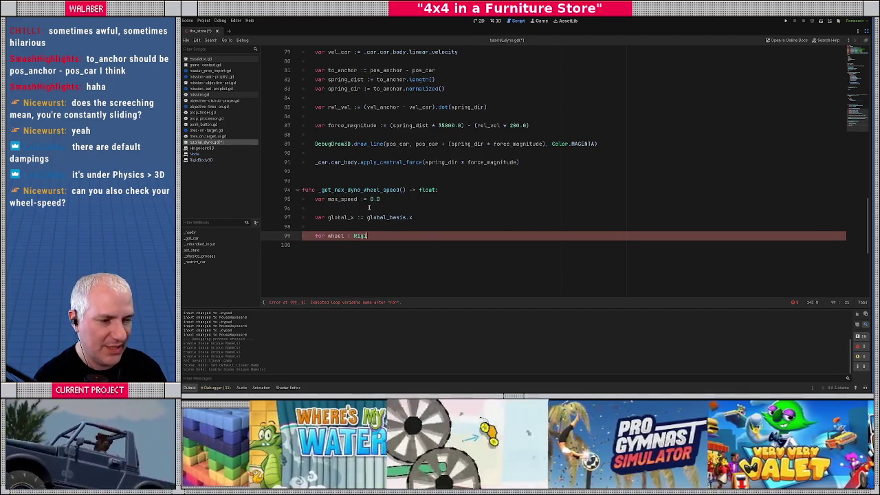
pyautogui.press('Return')
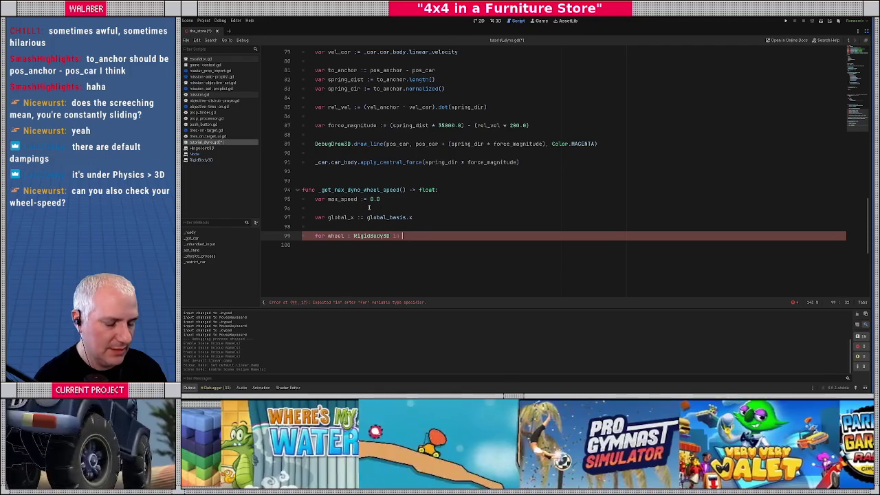
pyautogui.write('dyno_')
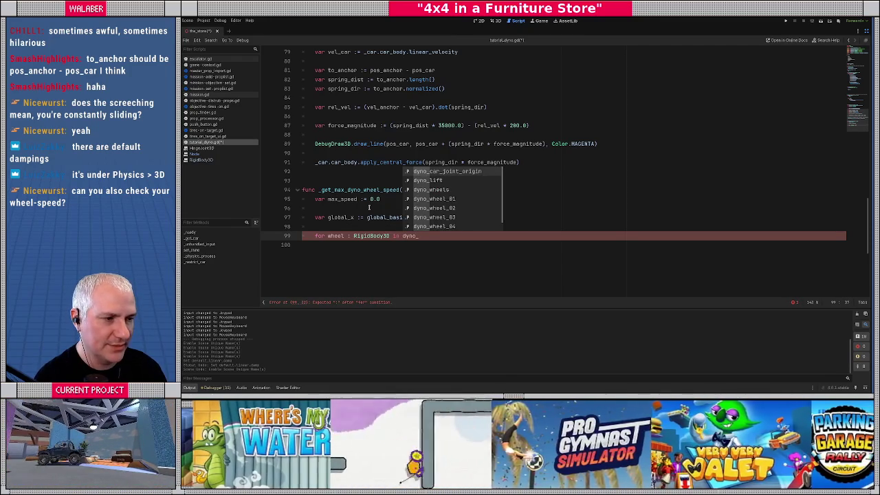
pyautogui.press('Down')
pyautogui.press('Down')
pyautogui.press('Return')
pyautogui.write(':')
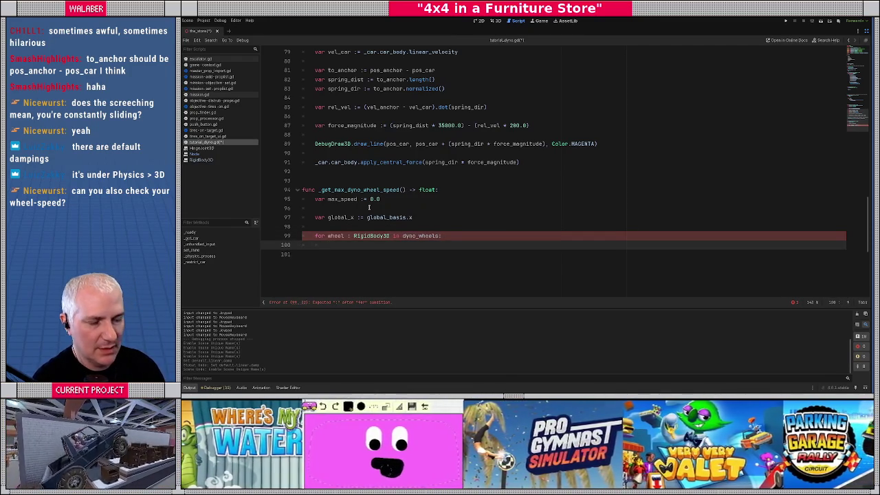
pyautogui.press('Return')
# In the loop, compute wheel_speed = global_x.dot(wheel.angular_velocity) and keep maxf(max_speed, absf(wheel_speed)).
pyautogui.scroll(-1, 471, 214)
pyautogui.write('var')
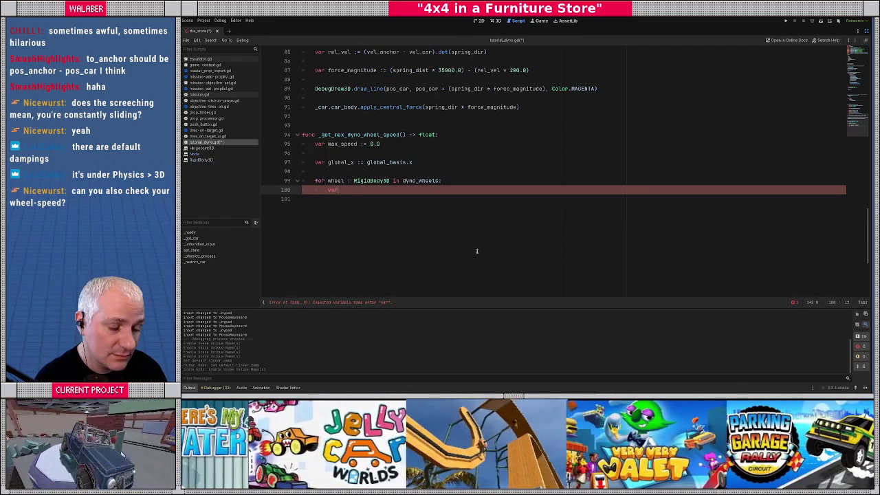
pyautogui.write(' wheel_speed := global')
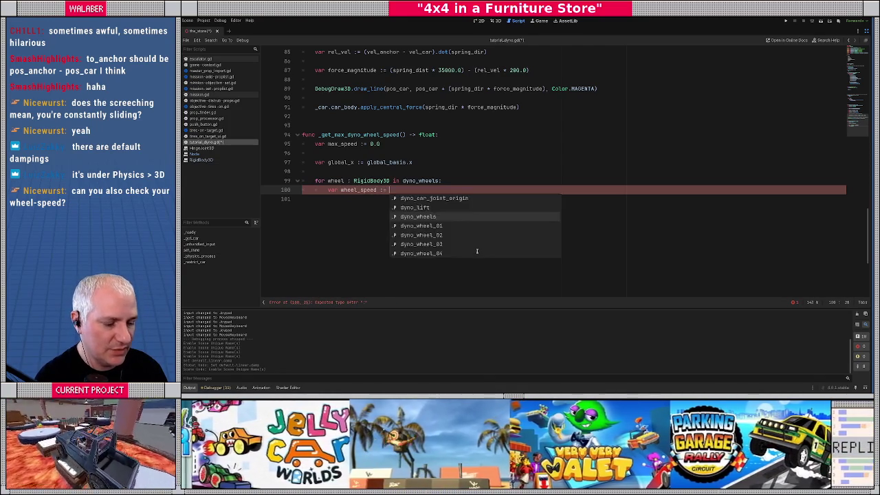
pyautogui.write('_x')
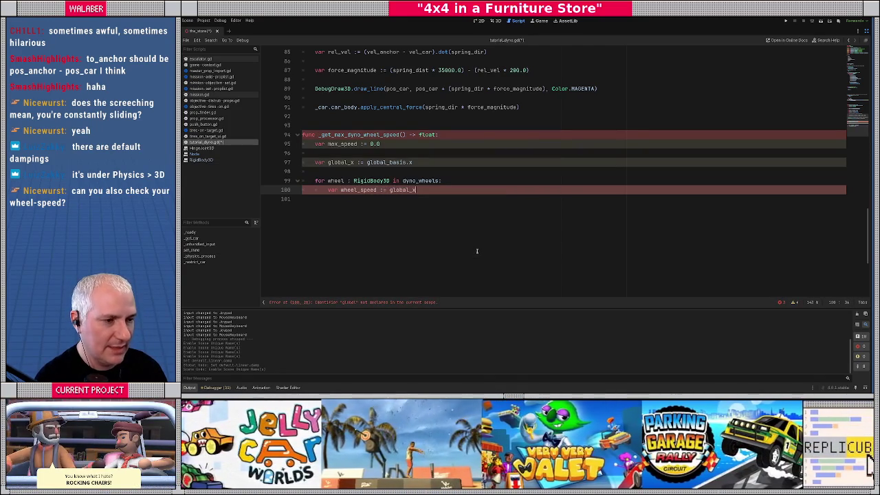
pyautogui.write('.dot(')
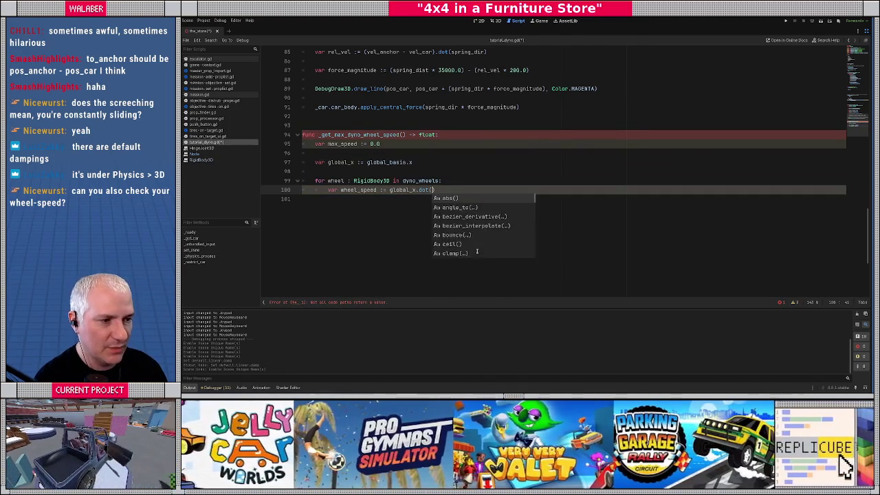
pyautogui.press('Return')
pyautogui.write('heel.angul')
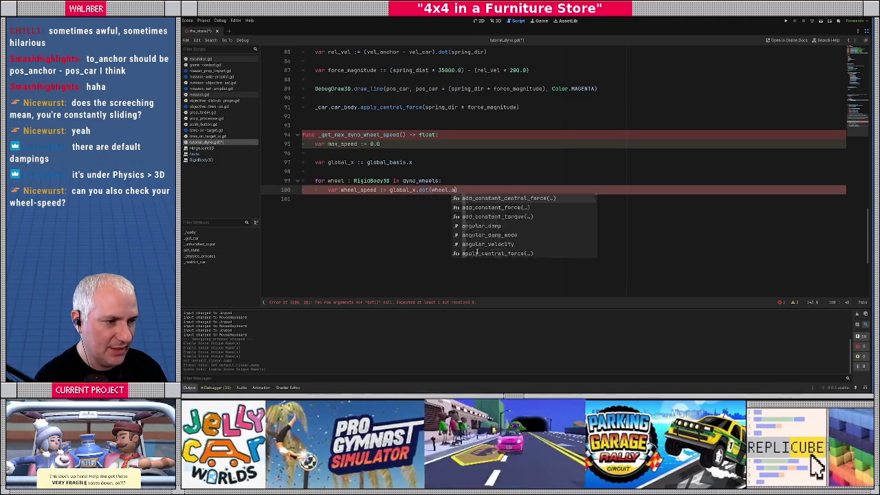
pyautogui.press('Return')
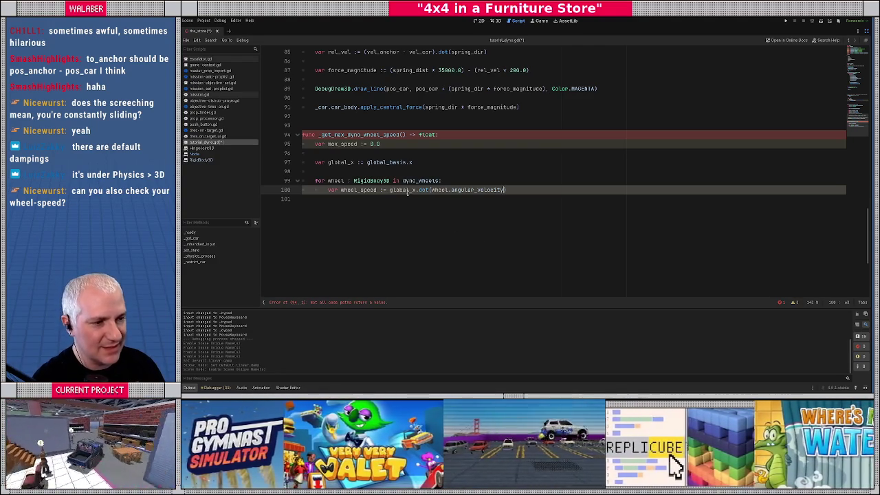
pyautogui.doubleClick(408, 191)
pyautogui.click(518, 189)
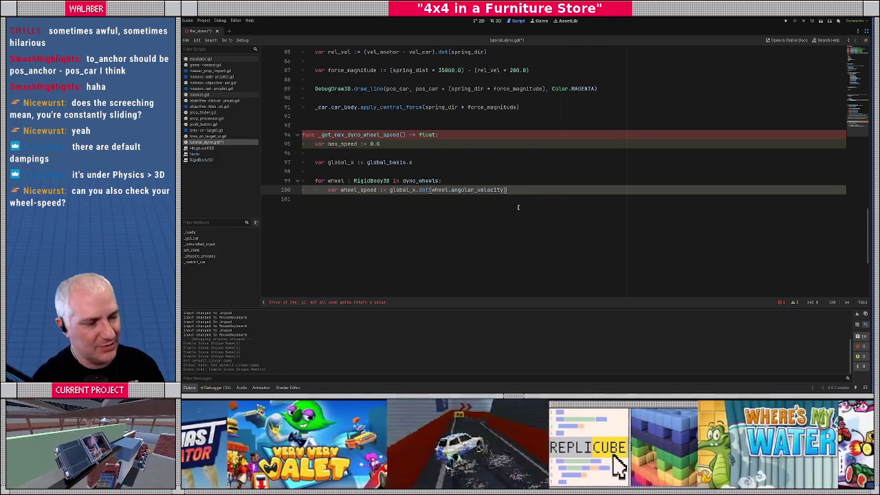
pyautogui.press('Return')
pyautogui.write('max_s')
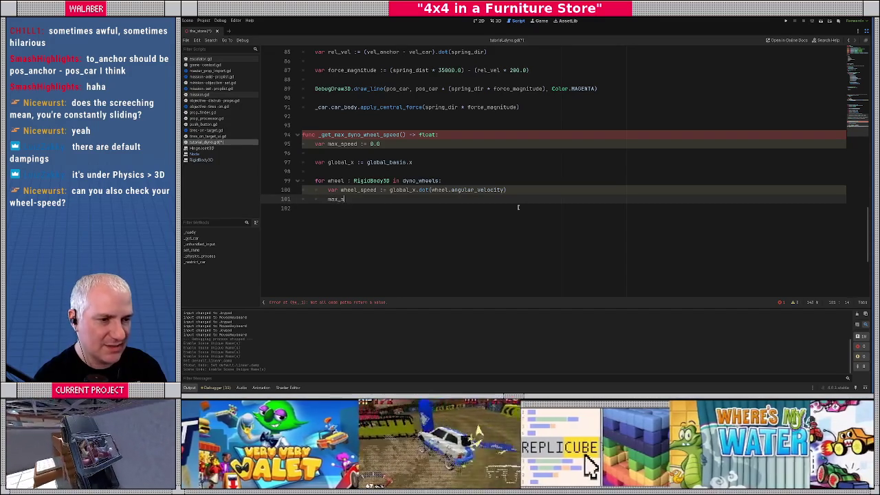
pyautogui.write('peed = maxf(max_speed, ')
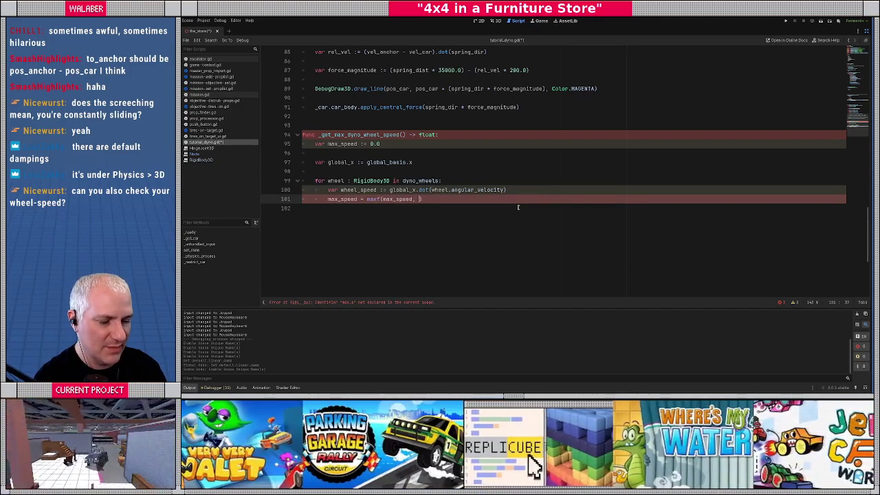
pyautogui.write('absf(')
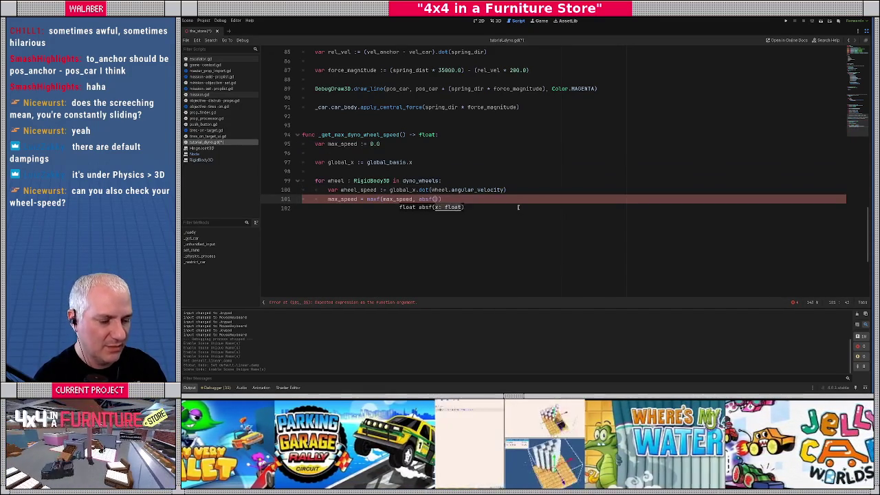
pyautogui.write('wheel_speed')
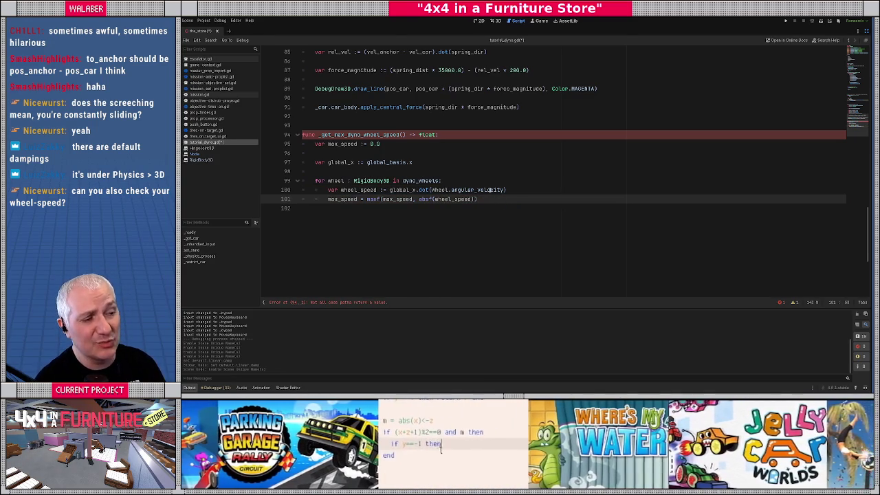
# Confirm in the docs that angular_velocity is in radians per second, then add return max_speed.
pyautogui.keyDown('ctrl'); pyautogui.click(490, 190); pyautogui.keyUp('ctrl')
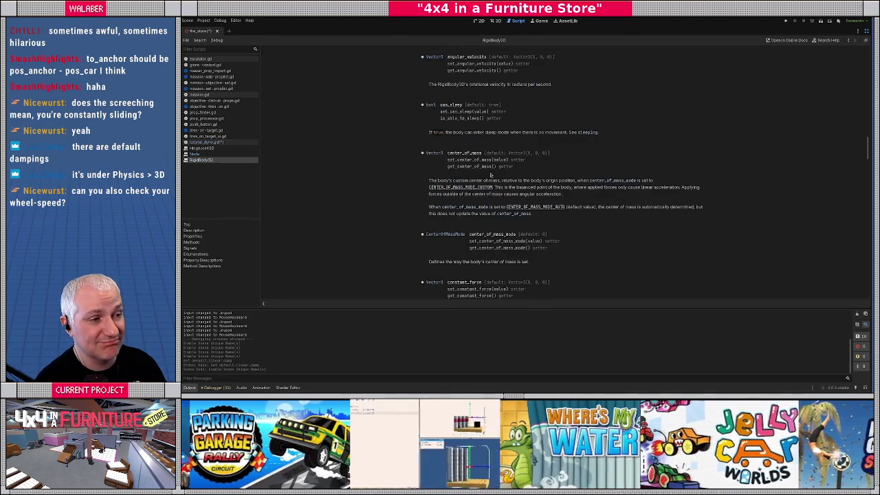
pyautogui.moveTo(494, 84); pyautogui.dragTo(576, 85)
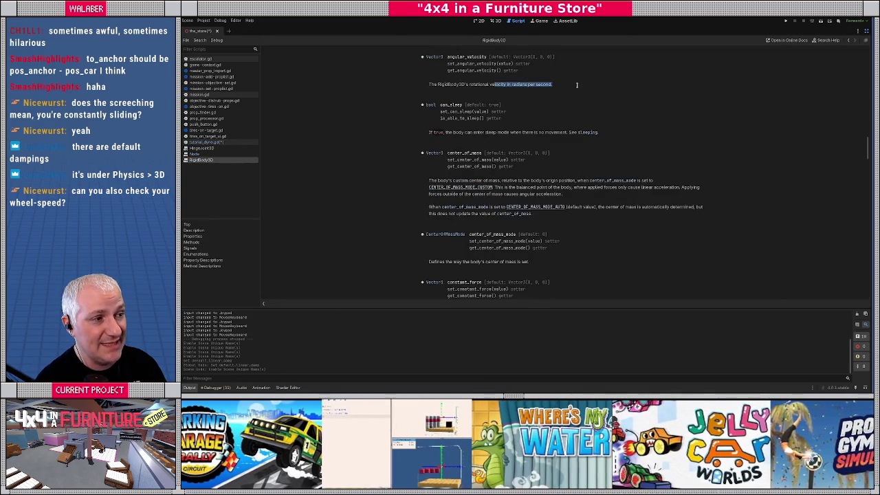
pyautogui.hotkey('alt', 'Left')
pyautogui.click(344, 204)
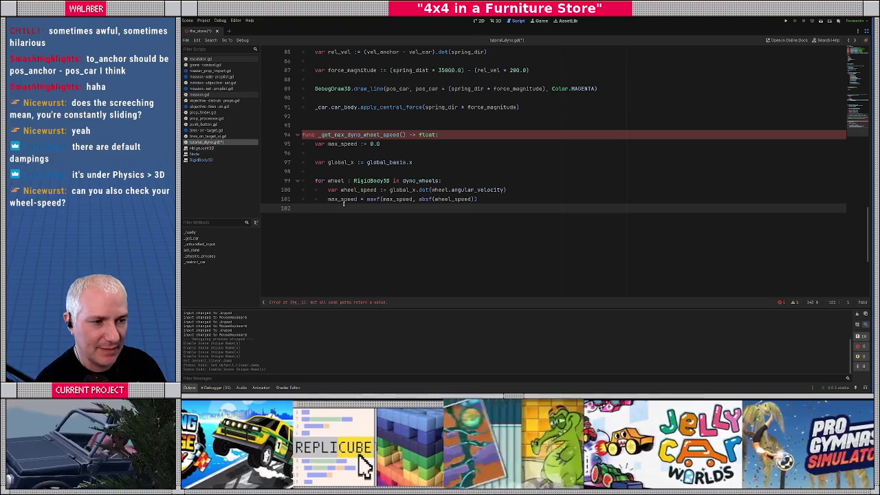
pyautogui.press('Return')
pyautogui.write('return max_speed')
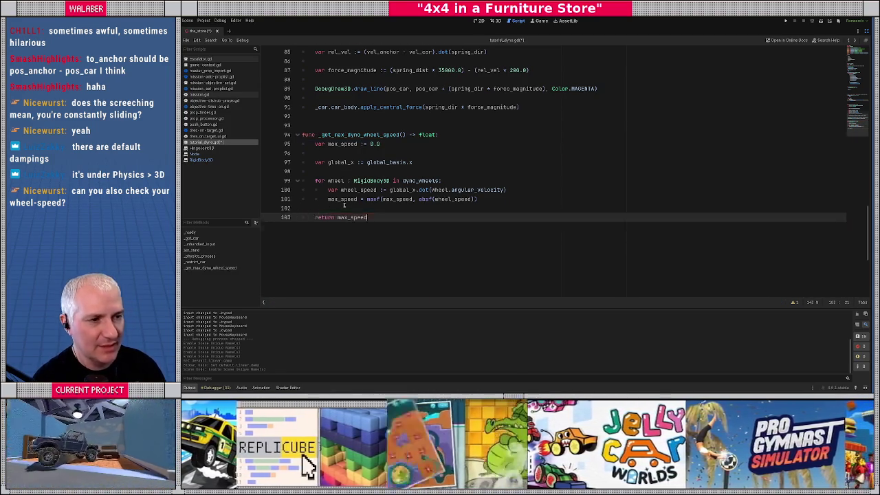
pyautogui.scroll(9, 364, 172)
pyautogui.click(394, 143)
# Below line 68, print "max wheel speed : %f deg/s" % [rad_to_deg(max_wheel_speed)].
pyautogui.click(508, 144)
pyautogui.press('Return')
pyautogui.write('print("max')
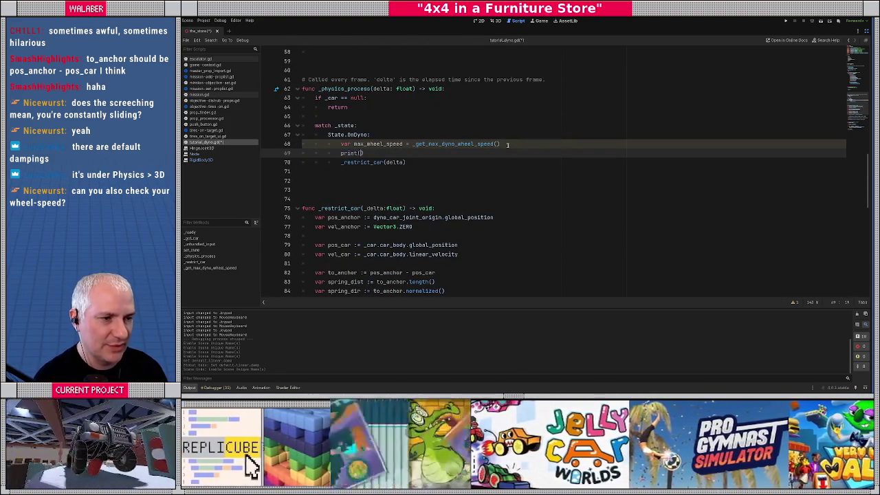
pyautogui.write(' wheel speed ')
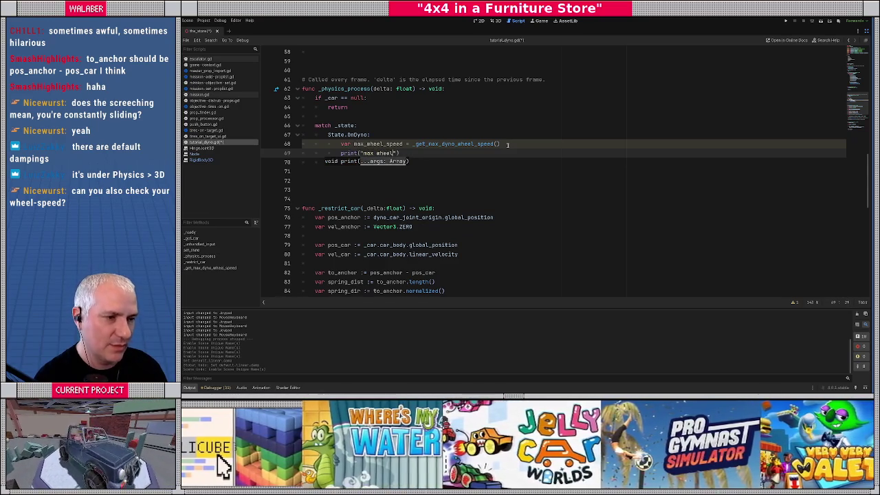
pyautogui.write(':')
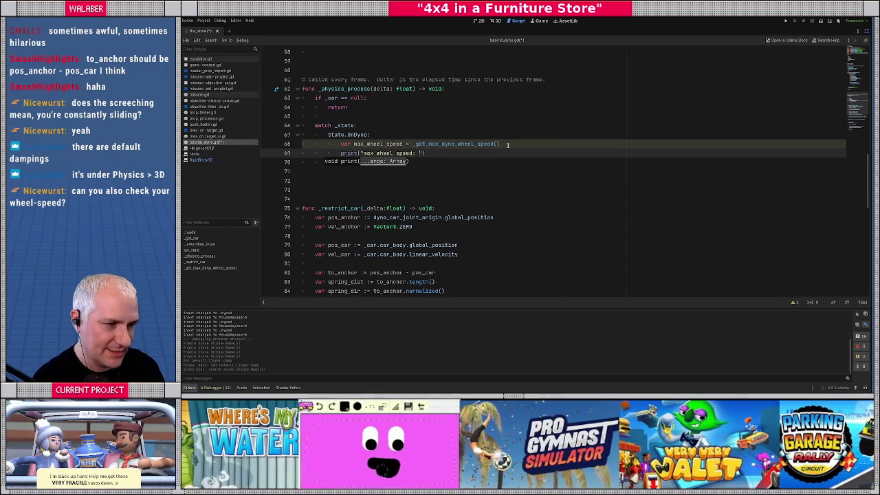
pyautogui.write('%f"')
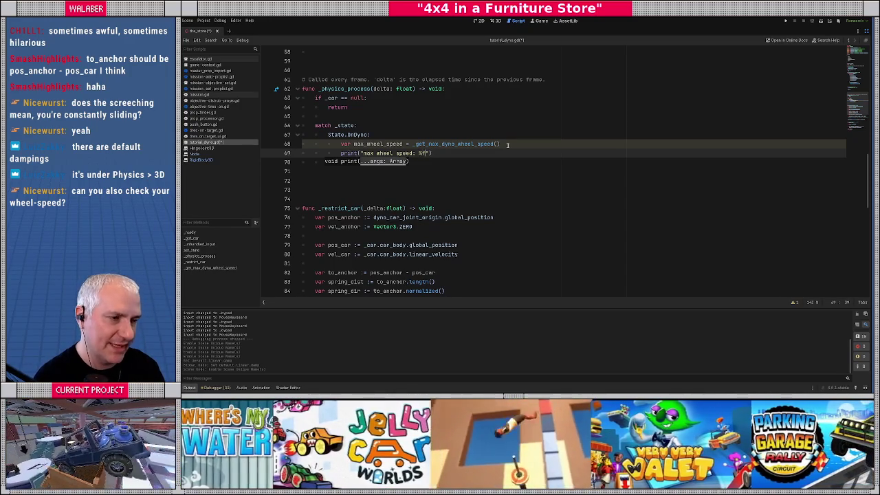
pyautogui.write(' % [')
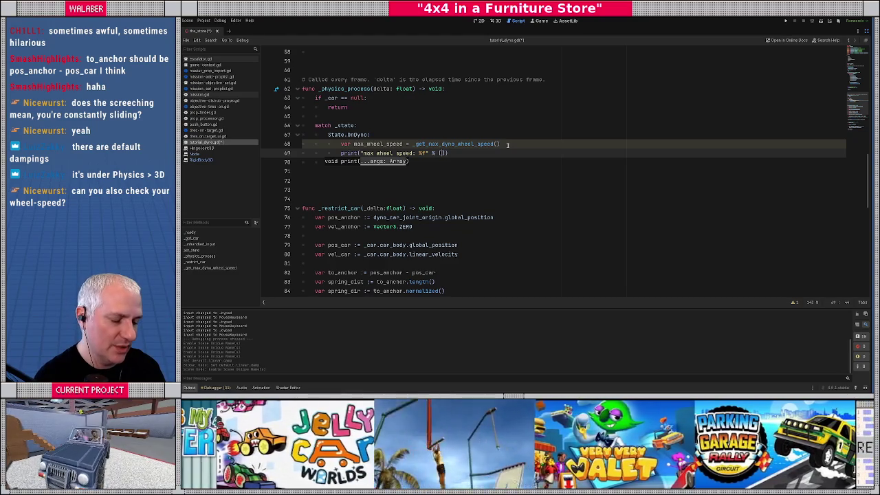
pyautogui.write('rad')
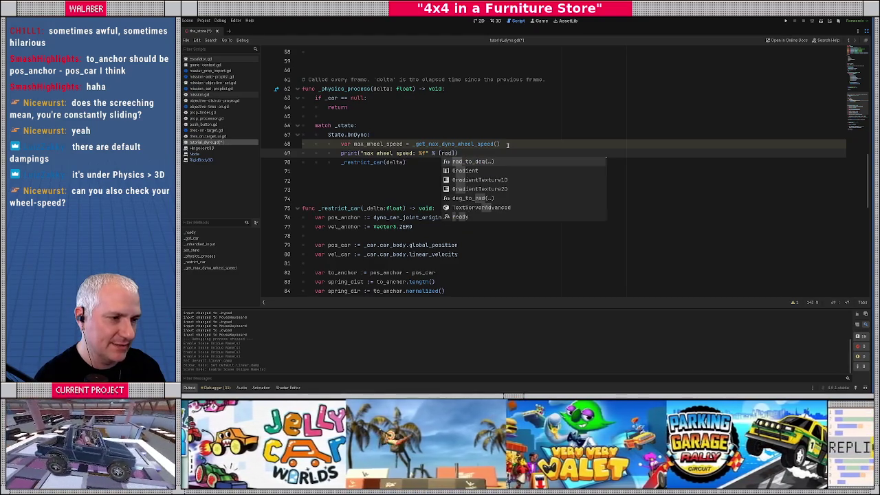
pyautogui.press('Return')
pyautogui.write('max_')
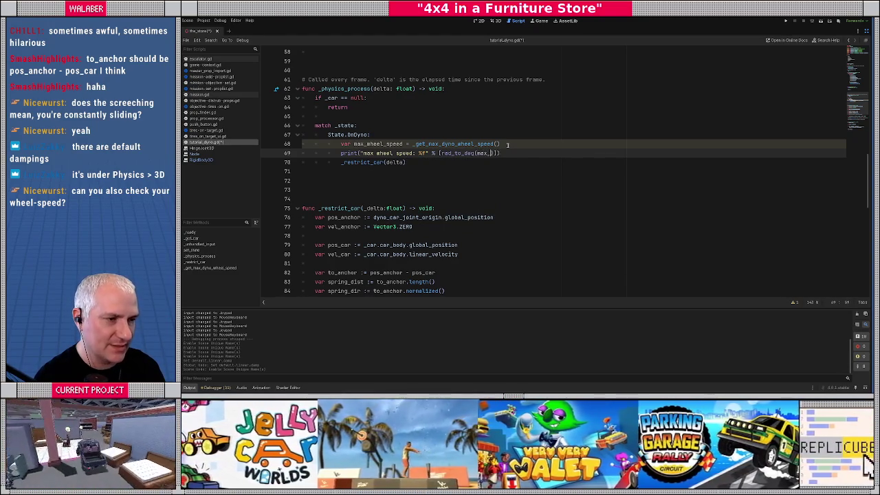
pyautogui.write('w')
pyautogui.press('Return')
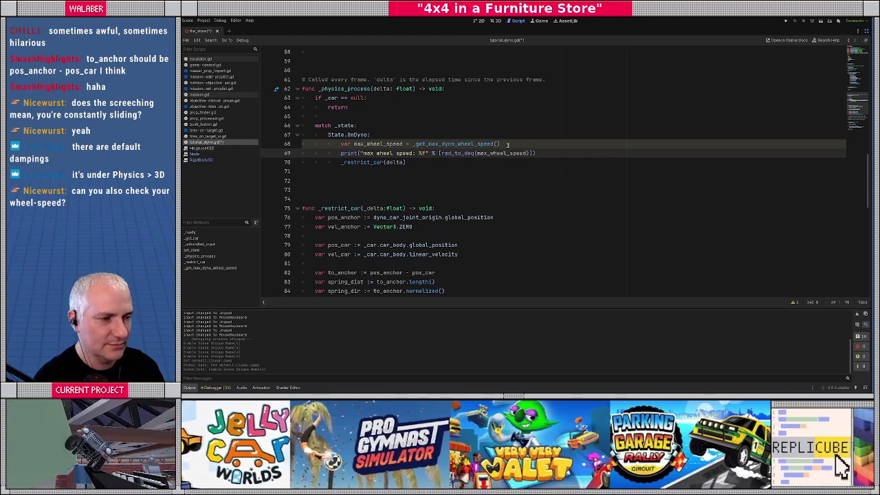
pyautogui.press('Left')
pyautogui.press('Left')
pyautogui.press('Left')
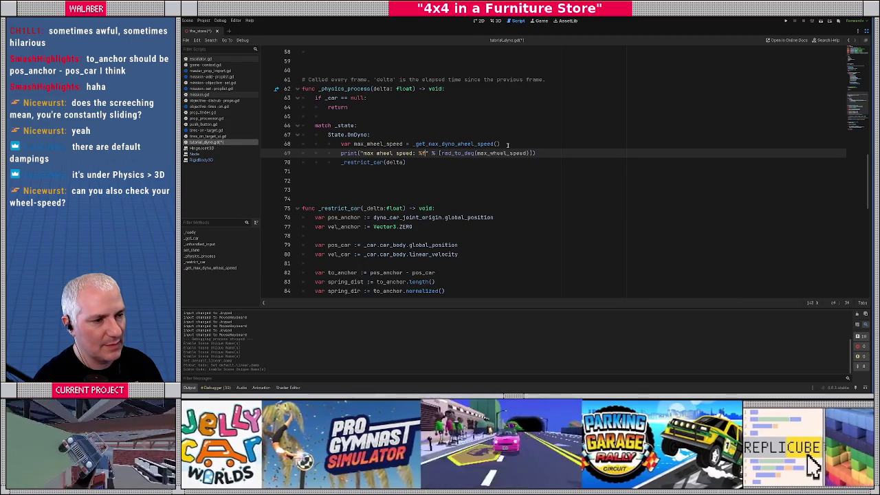
pyautogui.write('deg/s')
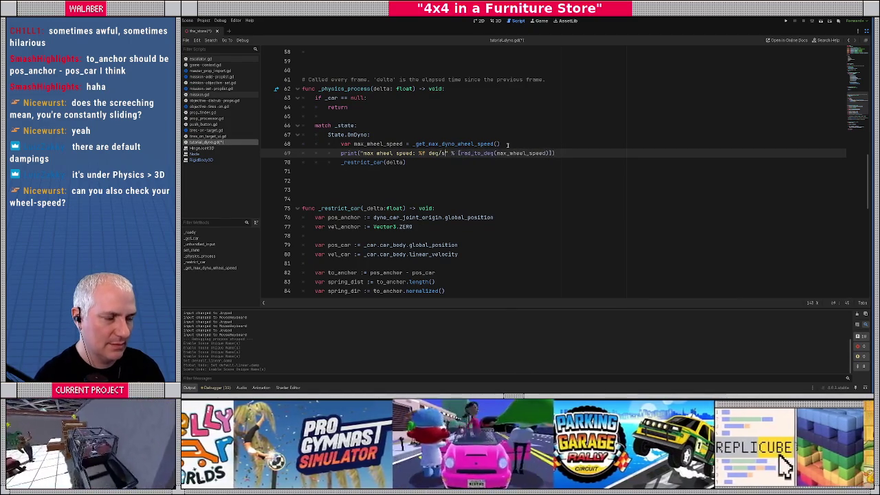
# Save the dyno script and run the game with F5.
pyautogui.hotkey('ctrl', 's')
pyautogui.click(504, 124)
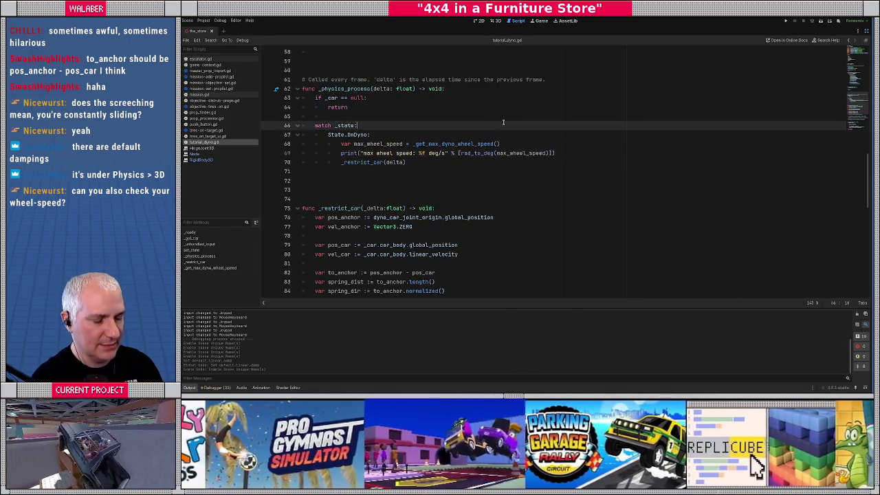
pyautogui.press('F5')
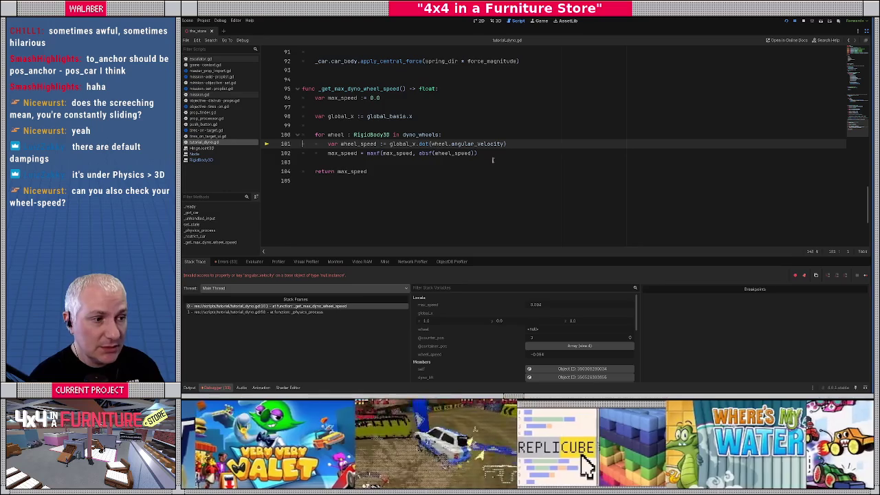
# Inspect the variables at the failing line 101, then stop the halted game.
pyautogui.moveTo(438, 144)
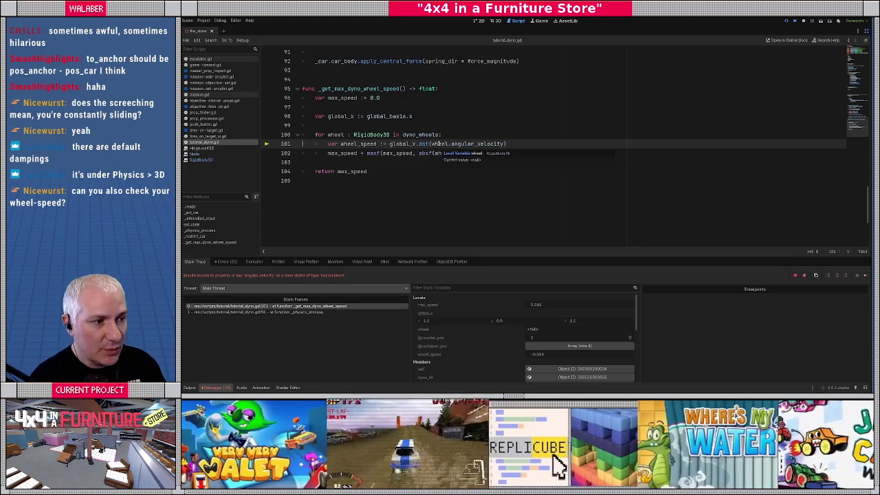
pyautogui.moveTo(405, 135)
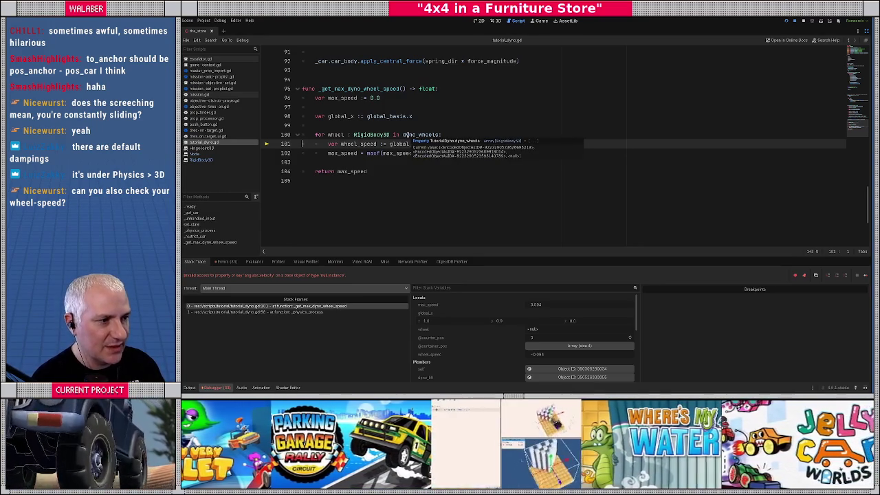
pyautogui.click(802, 21)
pyautogui.scroll(7, 844, 43)
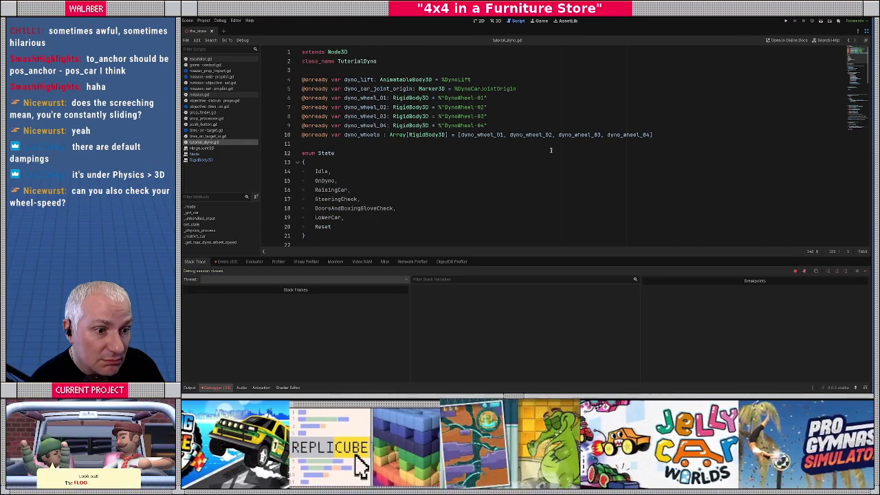
# Restore the editor docks and set DynoWheel-04 to Access as Unique Name.
pyautogui.click(865, 31)
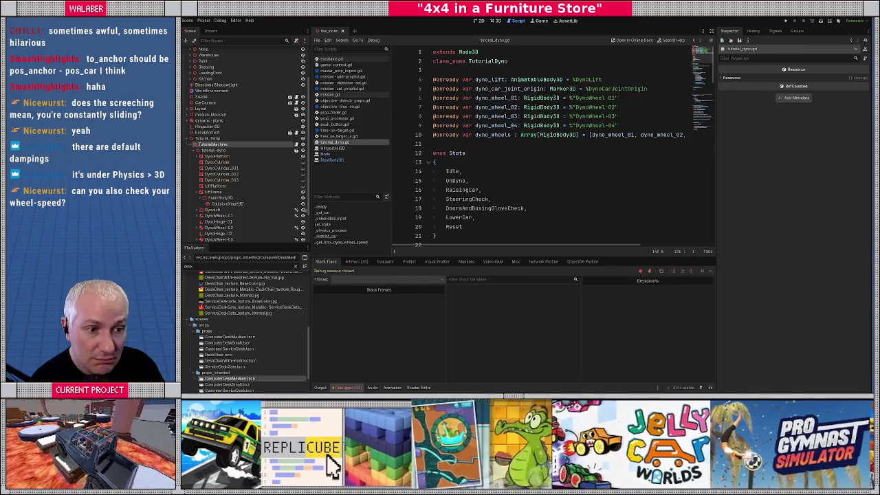
pyautogui.scroll(-1, 277, 216)
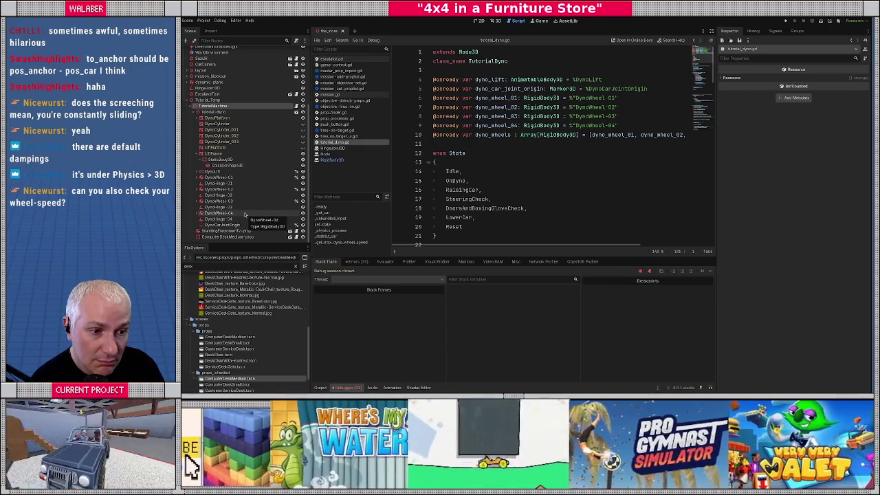
pyautogui.click(244, 214)
pyautogui.rightClick(245, 214)
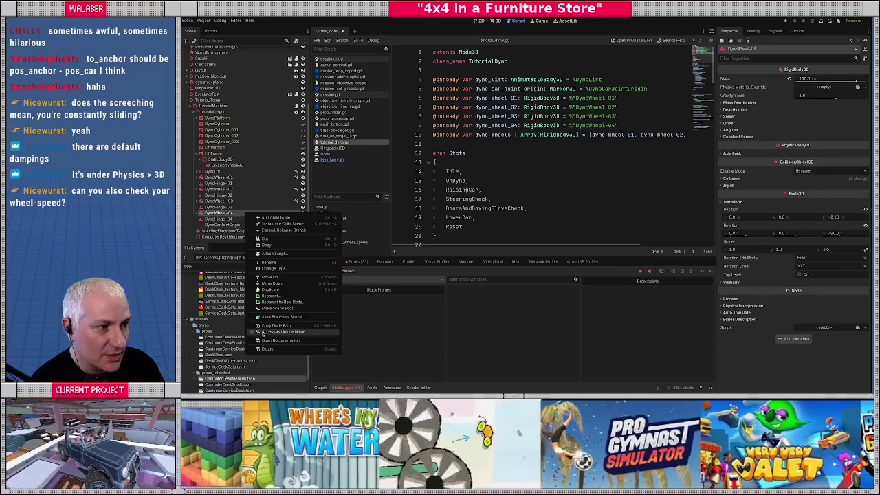
pyautogui.click(263, 333)
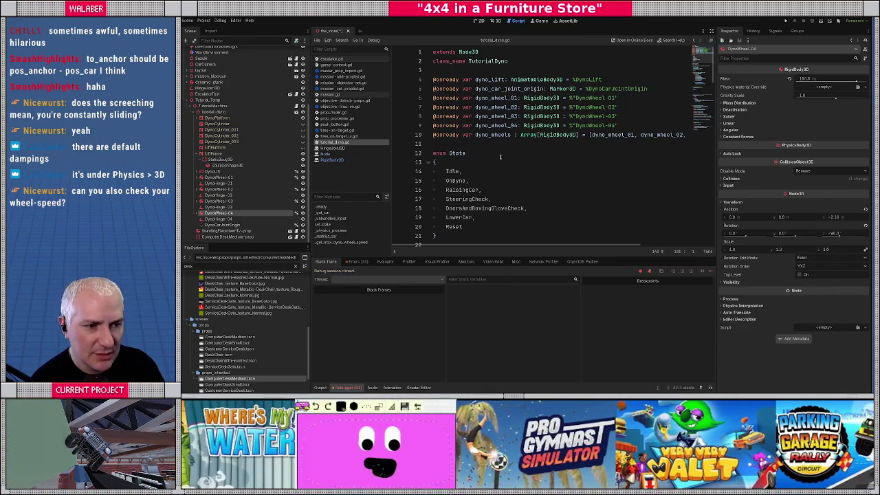
# Save the changes and run the game again with F5.
pyautogui.click(501, 156)
pyautogui.hotkey('ctrl', 's')
pyautogui.click(465, 135)
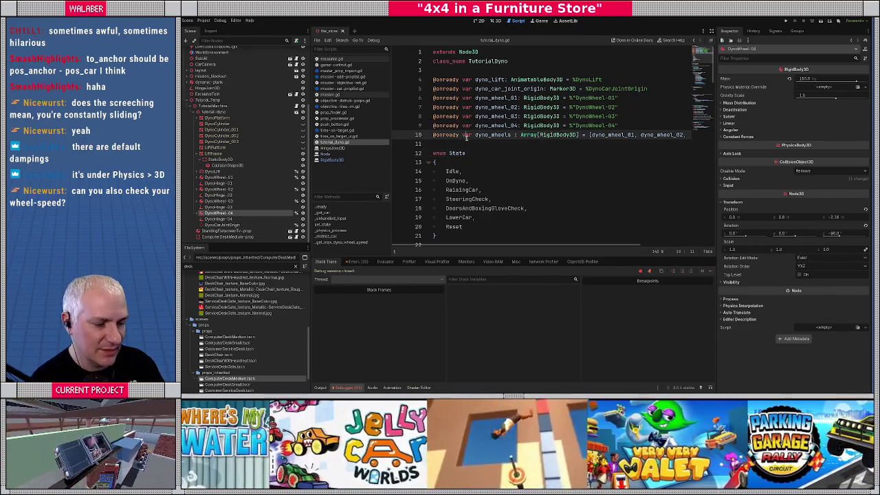
pyautogui.press('F5')
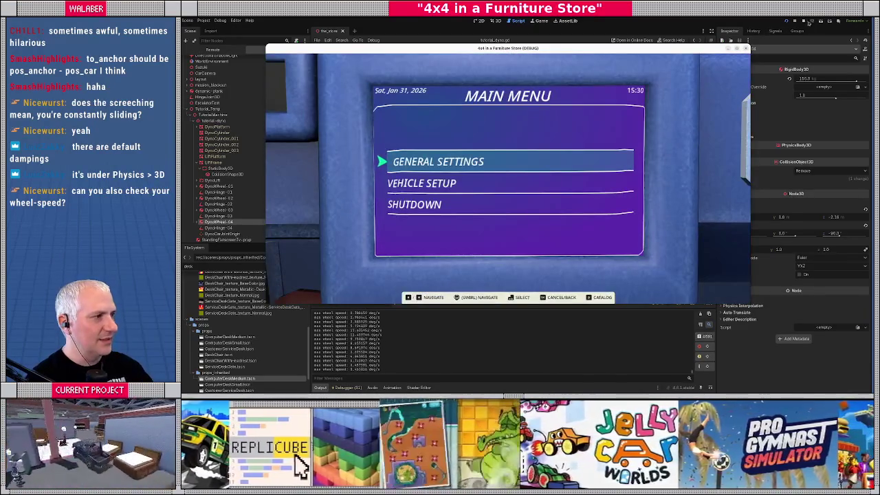
# Stop the game and set DynoWheel-01's angular Damp Mode to Replace.
pyautogui.click(804, 21)
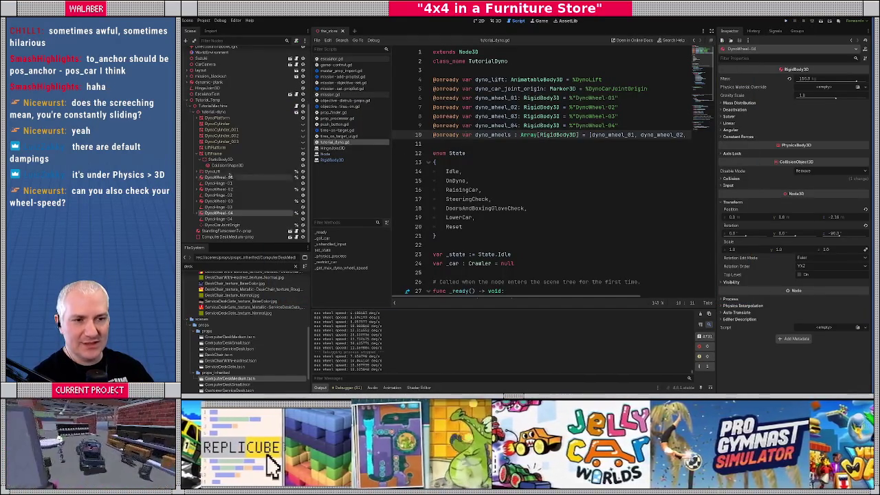
pyautogui.click(220, 177)
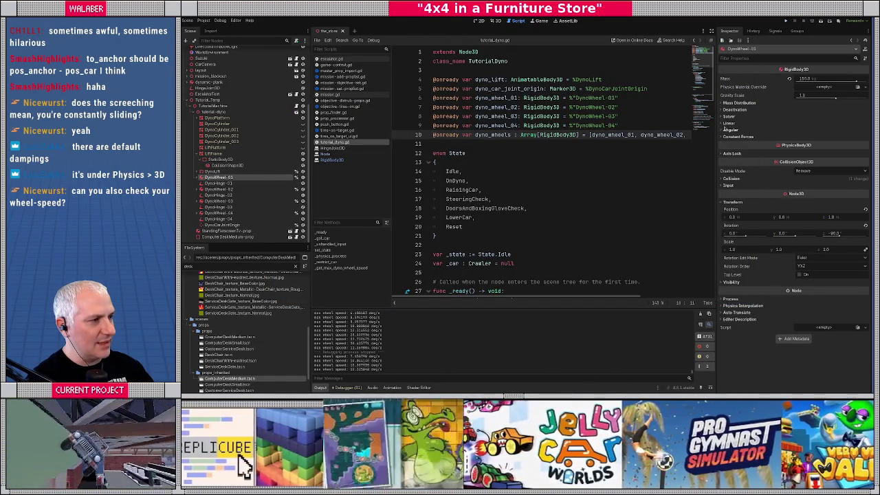
pyautogui.click(727, 123)
pyautogui.click(722, 125)
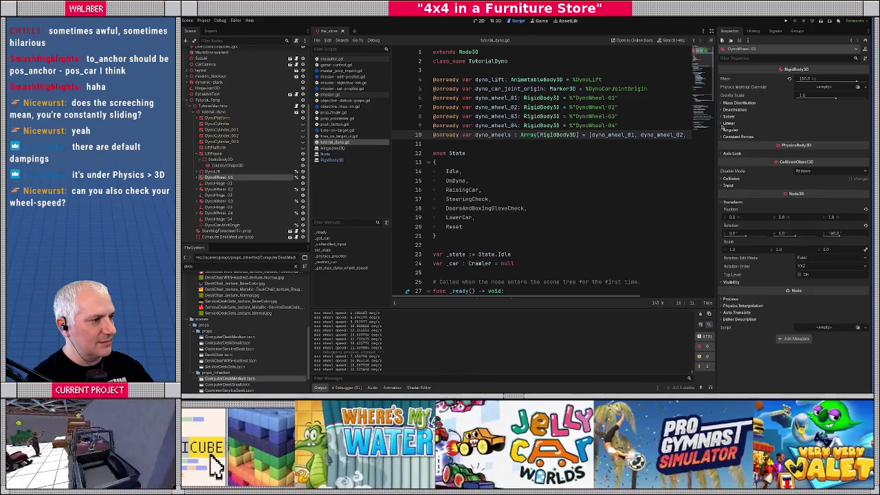
pyautogui.click(721, 130)
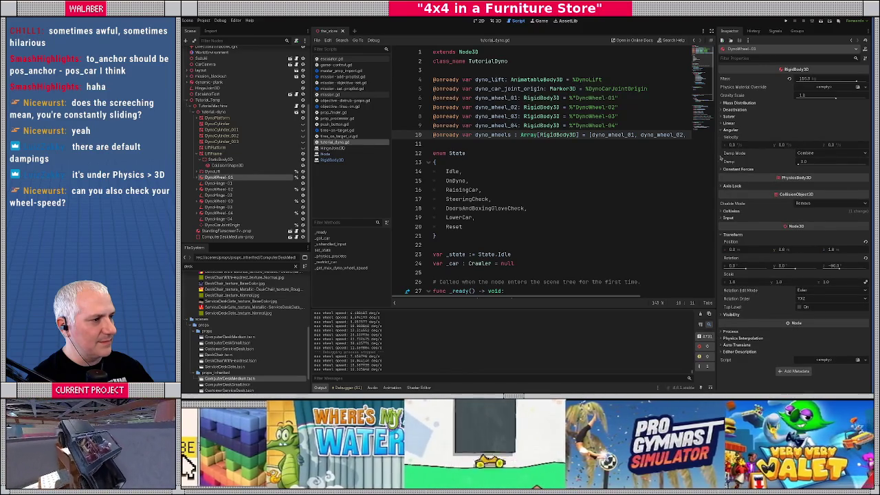
pyautogui.moveTo(727, 162)
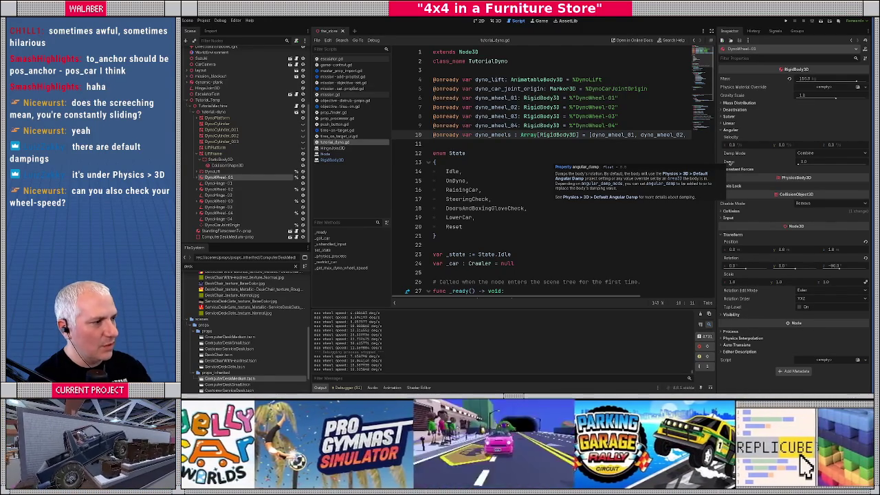
pyautogui.click(824, 154)
pyautogui.click(814, 168)
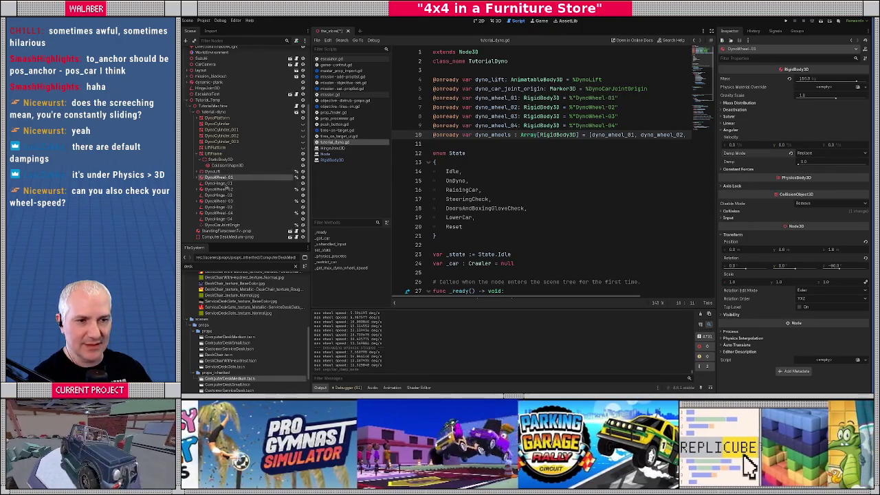
# Select DynoWheel-02, -03 and -04 together and show their angular damping settings.
pyautogui.click(218, 189)
pyautogui.keyDown('ctrl'); pyautogui.click(217, 201); pyautogui.keyUp('ctrl')
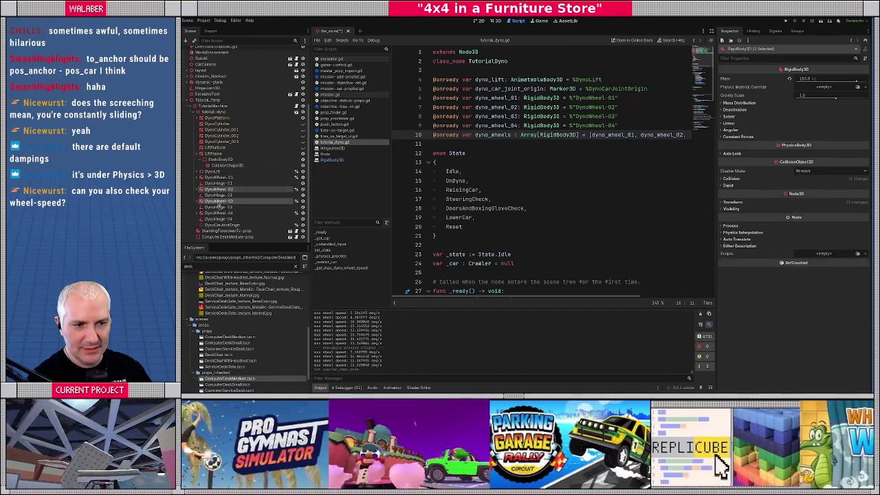
pyautogui.keyDown('ctrl'); pyautogui.click(219, 213); pyautogui.keyUp('ctrl')
pyautogui.click(727, 129)
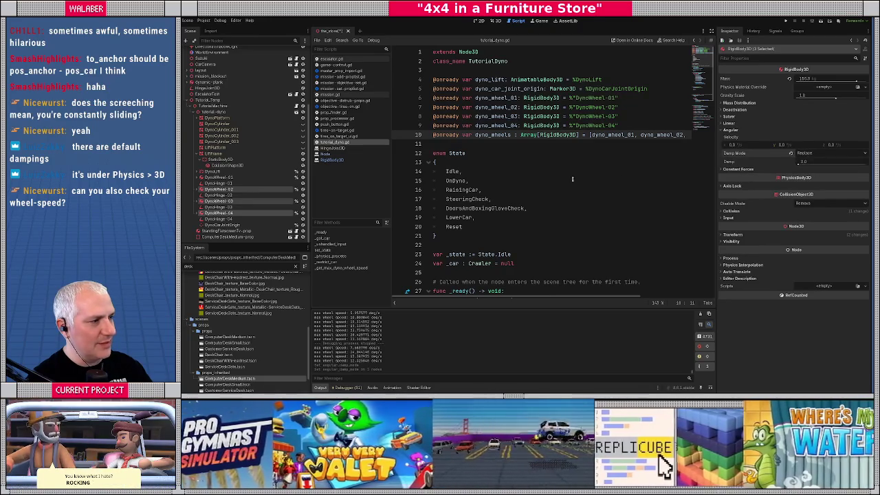
pyautogui.click(480, 189)
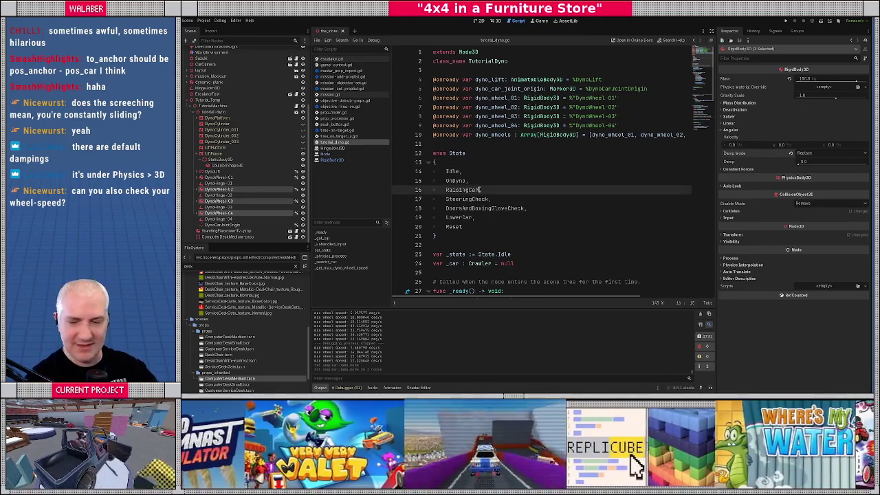
# Run the game and straighten the jeep's tires on the dyno to log max wheel speeds.
pyautogui.press('F5')
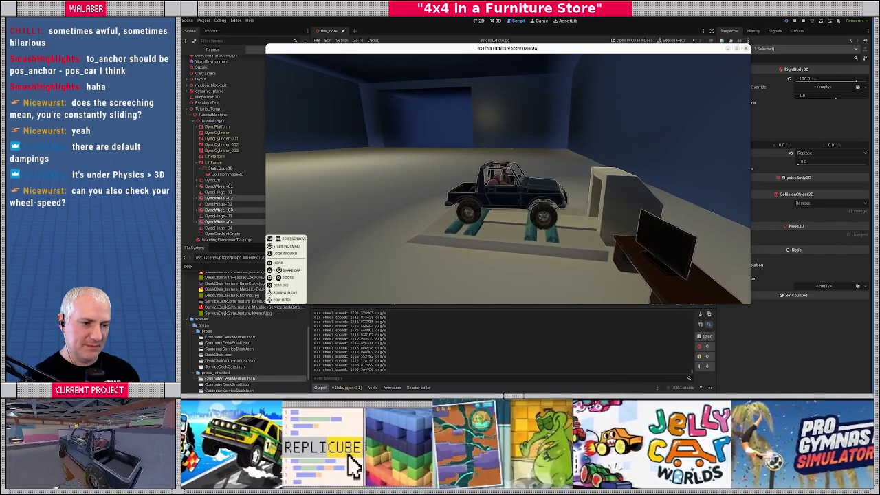
pyautogui.press('w')
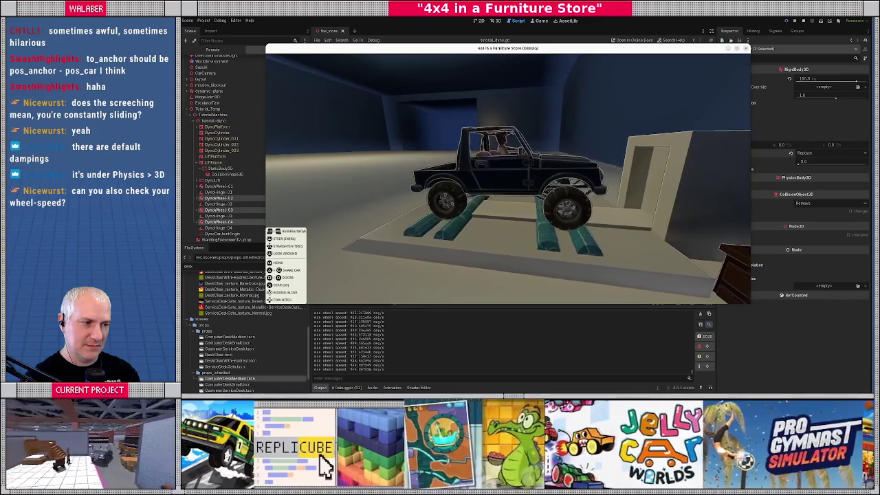
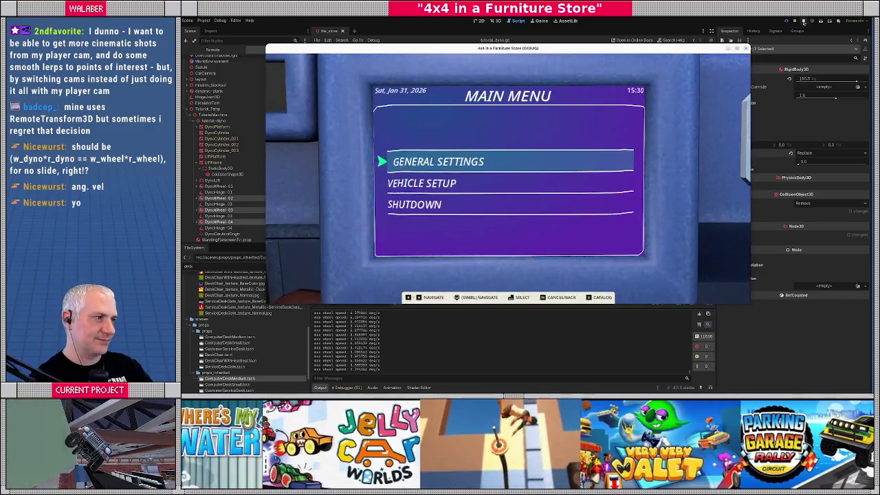
# Stop the running game and hide the side docks to widen the script view.
pyautogui.click(803, 21)
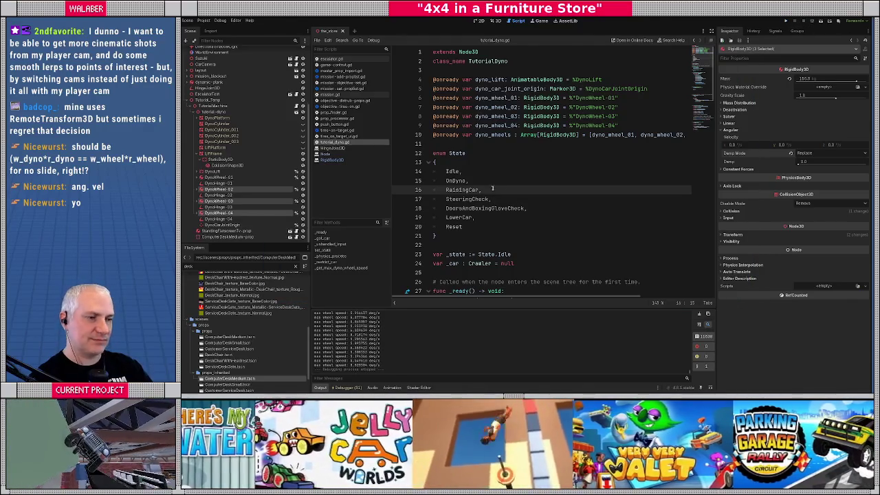
pyautogui.click(492, 153)
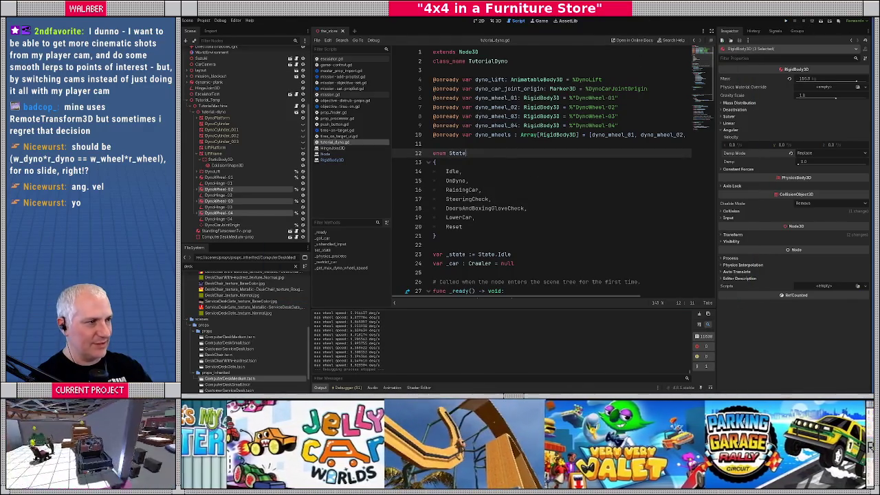
pyautogui.press('super+Down')
pyautogui.doubleClick(638, 111)
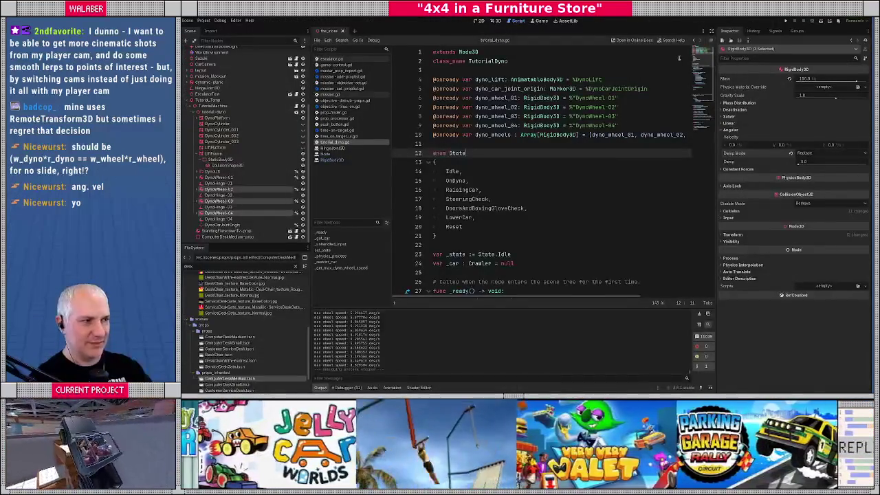
pyautogui.hotkey('ctrl', 'shift', 'F11')
pyautogui.click(360, 198)
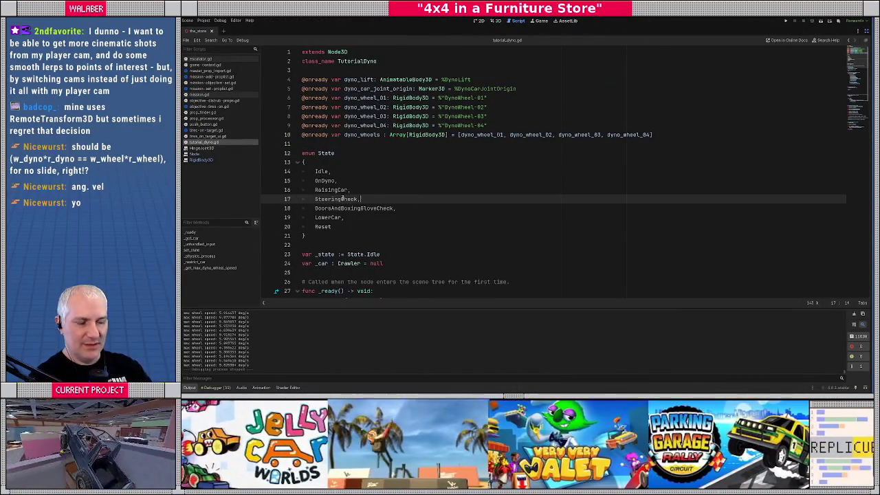
pyautogui.moveTo(315, 189); pyautogui.dragTo(373, 191)
pyautogui.click(382, 190)
# Write 'match s:' in set_state with a State.RaisingCar: case, then restore the docks.
pyautogui.scroll(-5, 382, 190)
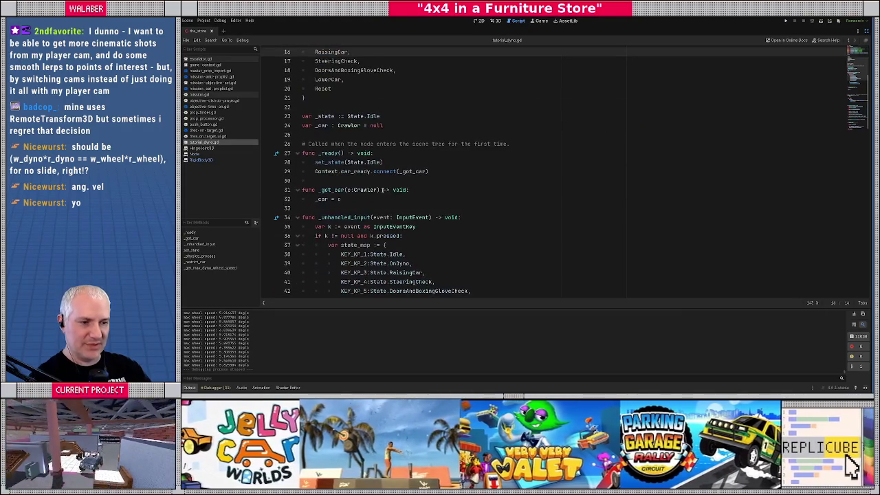
pyautogui.scroll(-2, 357, 193)
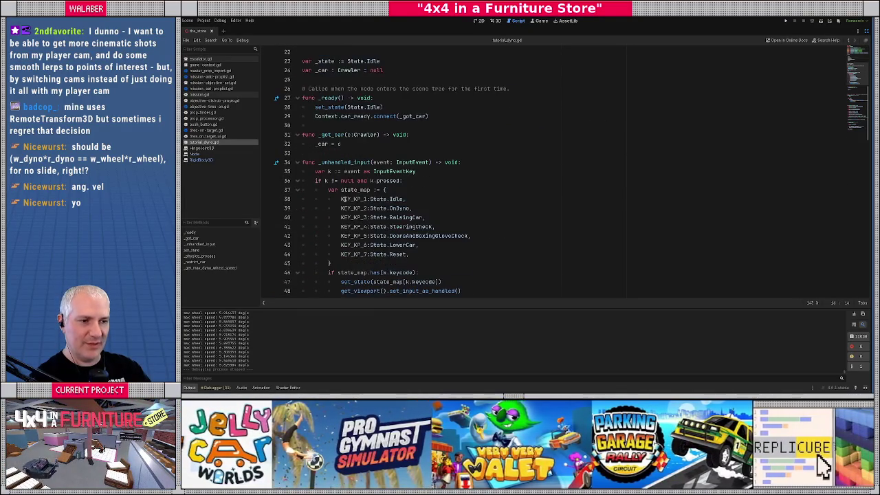
pyautogui.scroll(-6, 353, 152)
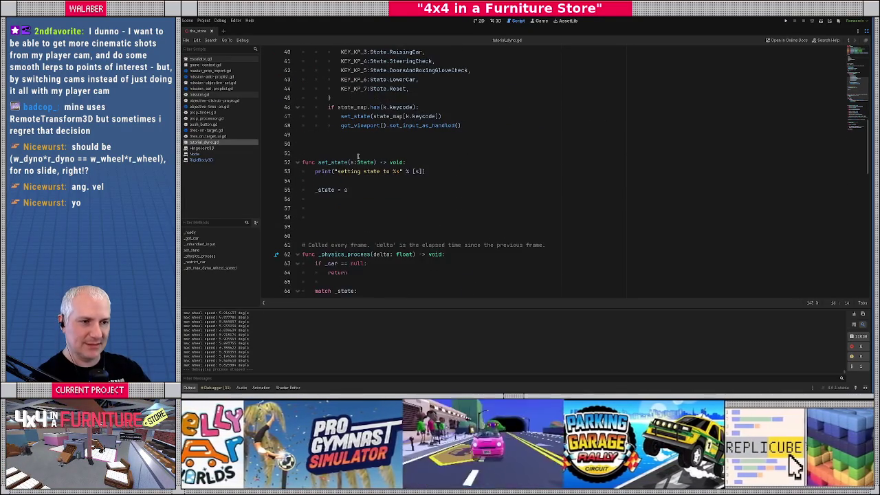
pyautogui.click(358, 206)
pyautogui.write('match s:')
pyautogui.press('Return')
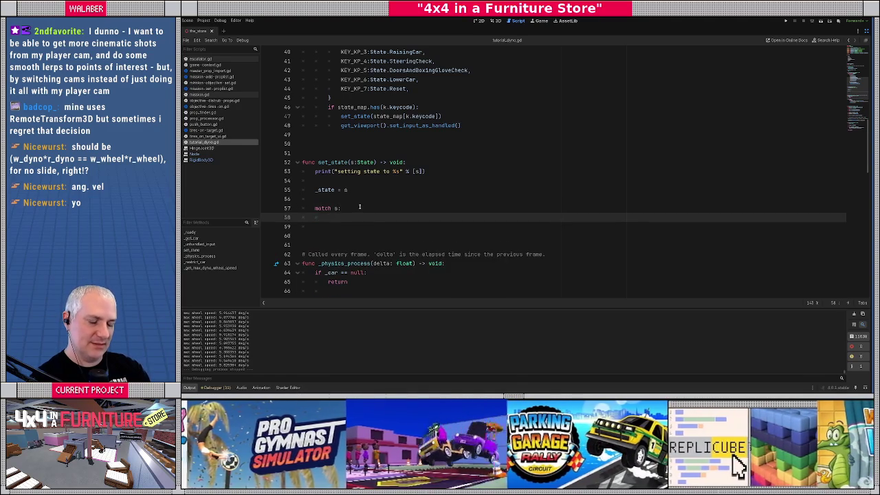
pyautogui.write('State.L')
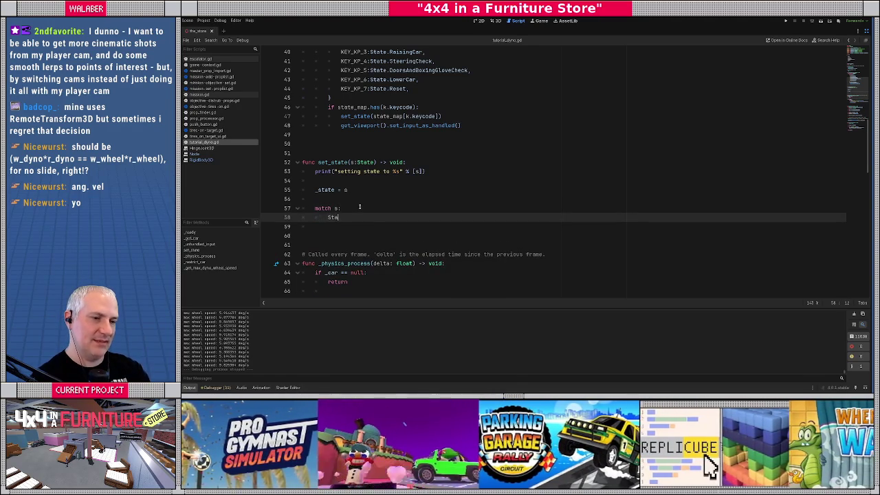
pyautogui.press('BackSpace')
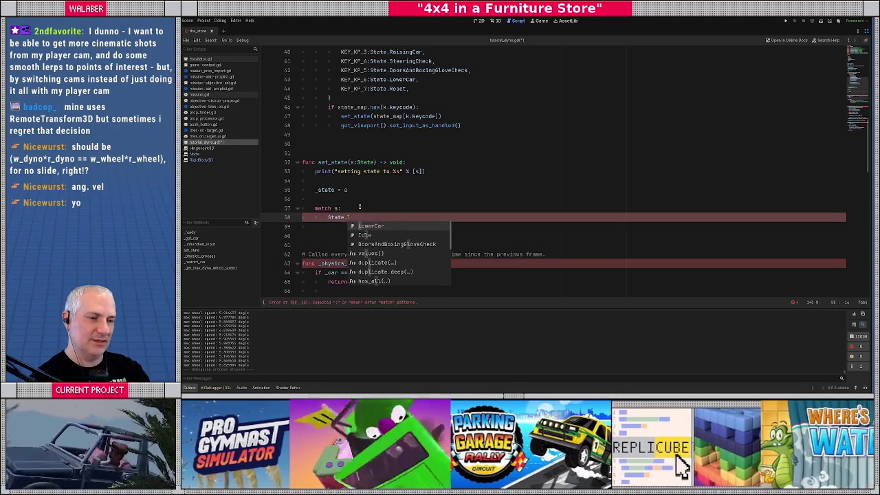
pyautogui.write('ra')
pyautogui.press('Return')
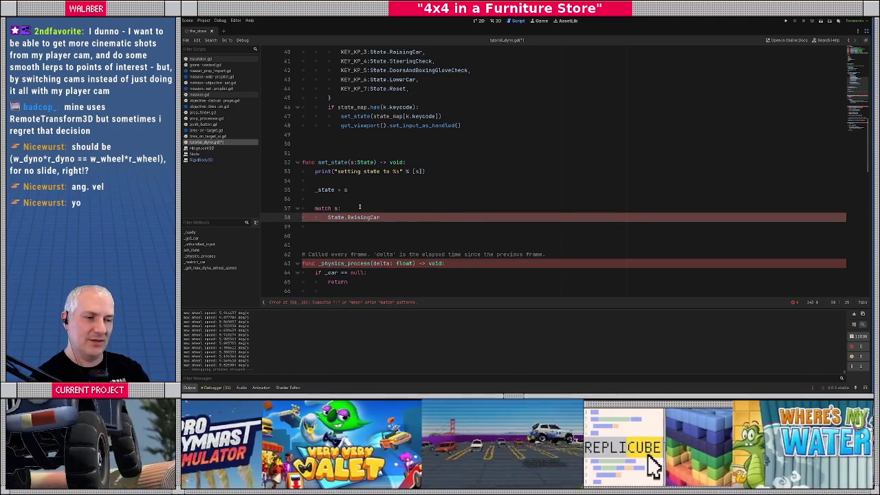
pyautogui.write(':')
pyautogui.press('Return')
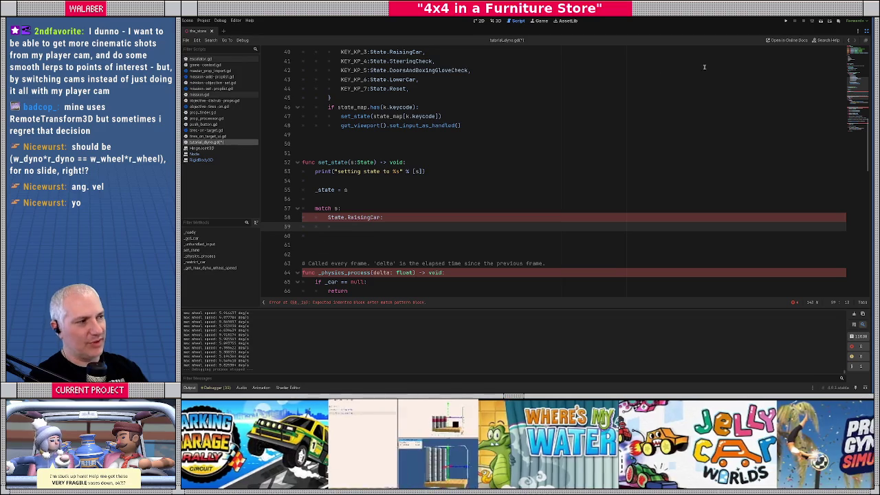
pyautogui.click(867, 39)
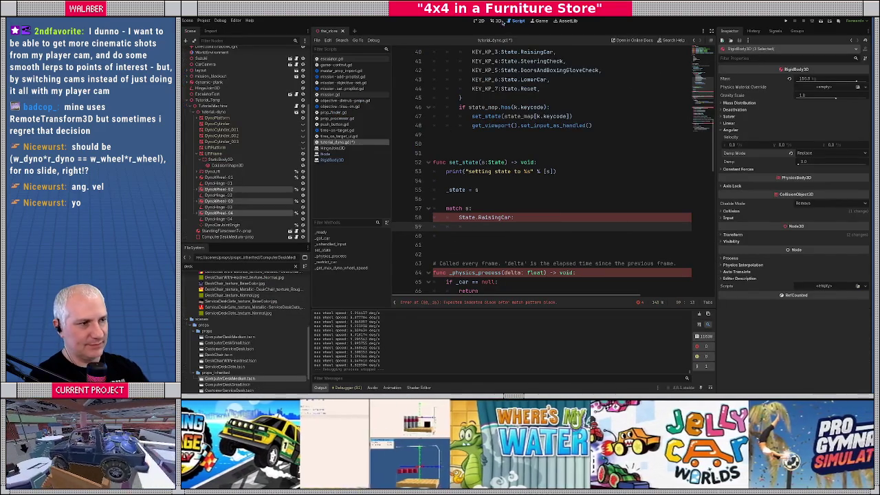
# Lower the DynoCarJointOrigin marker from height 1.7 to 1.629 in the 3D view.
pyautogui.click(495, 20)
pyautogui.click(218, 226)
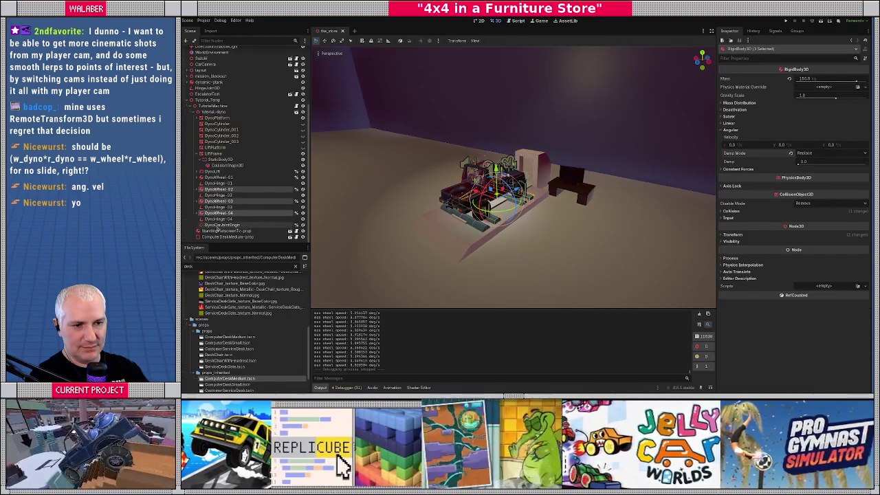
pyautogui.press('f')
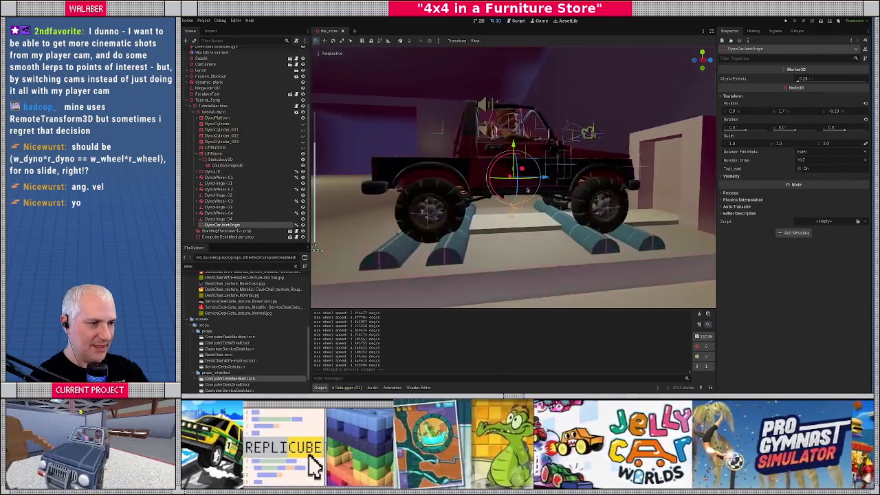
pyautogui.moveTo(523, 164)
pyautogui.mouseDown()
pyautogui.moveTo(542, 228)
pyautogui.moveTo(446, 224)
pyautogui.mouseUp()
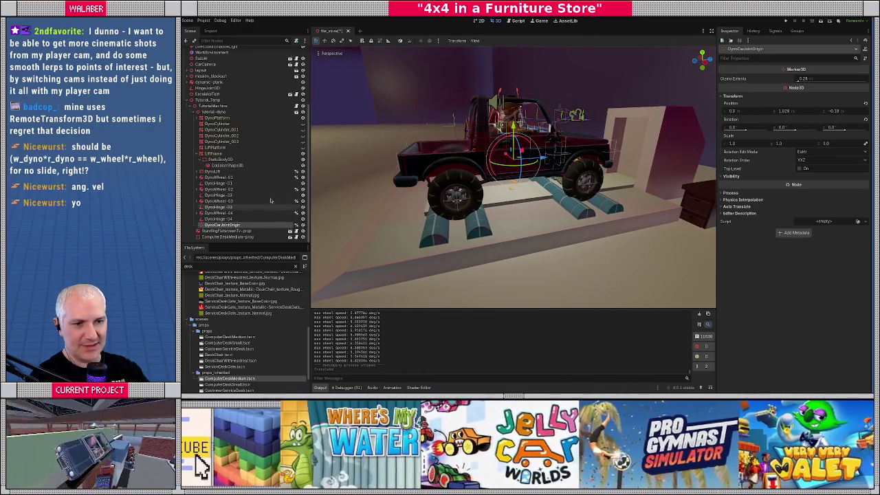
# Select DynoWheel-01 through DynoHinge-02, inspect the truck from side and rear, and save the scene.
pyautogui.click(219, 178)
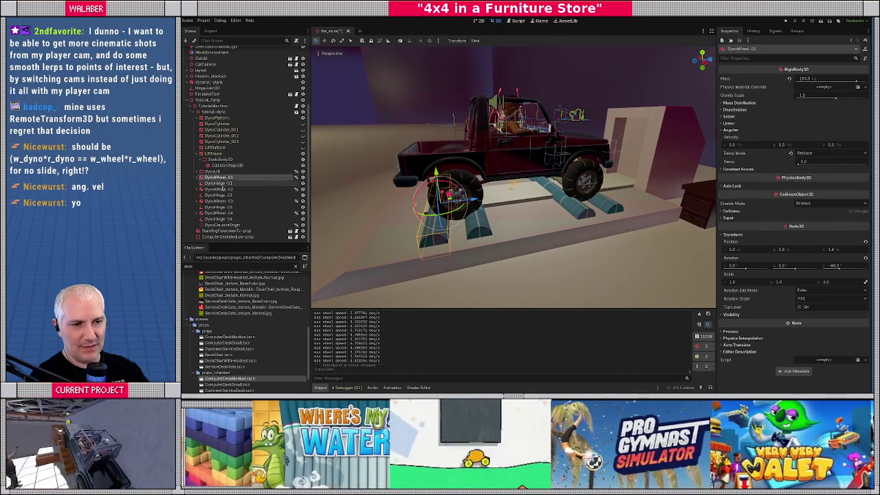
pyautogui.keyDown('shift'); pyautogui.click(219, 195); pyautogui.keyUp('shift')
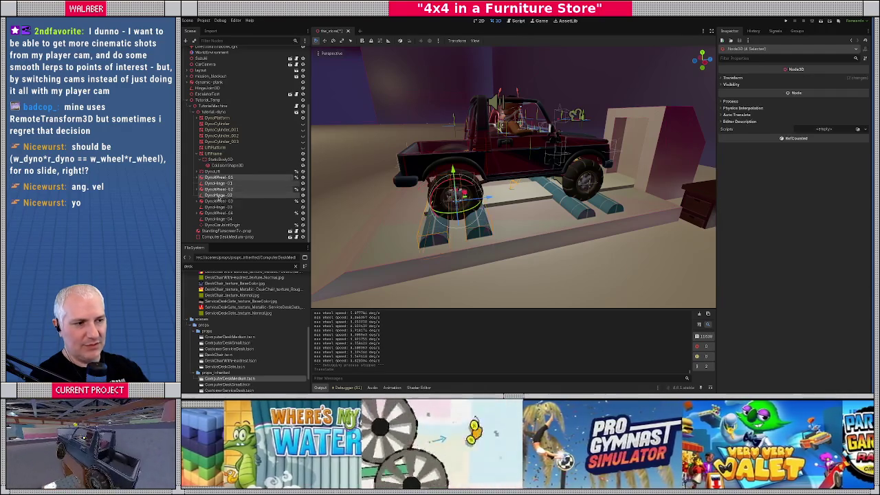
pyautogui.press('g')
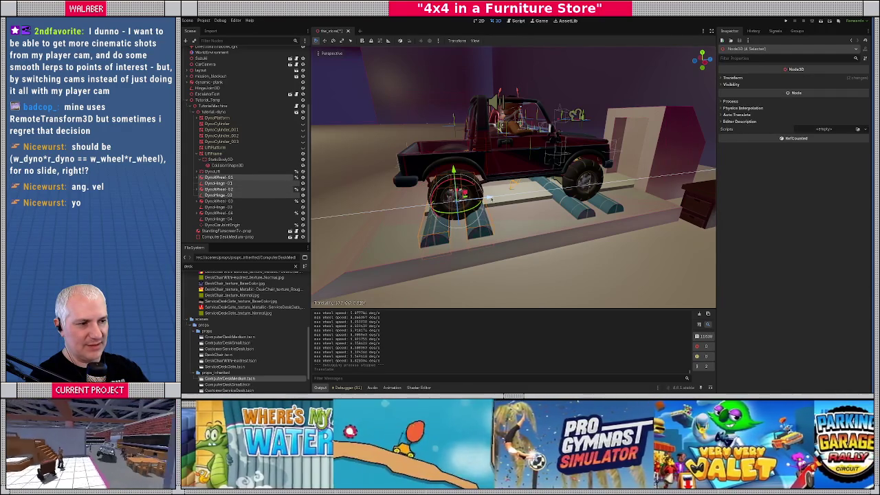
pyautogui.moveTo(491, 197)
pyautogui.mouseDown()
pyautogui.moveTo(585, 187)
pyautogui.moveTo(601, 197)
pyautogui.moveTo(564, 185)
pyautogui.moveTo(561, 195)
pyautogui.mouseUp()
pyautogui.hotkey('ctrl', 's')
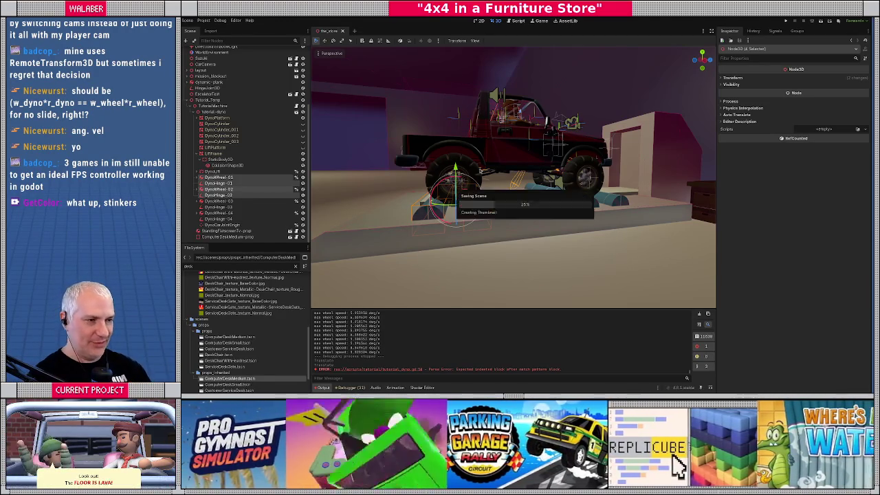
pyautogui.moveTo(481, 210)
pyautogui.mouseDown()
pyautogui.moveTo(593, 210)
pyautogui.moveTo(528, 216)
pyautogui.mouseUp()
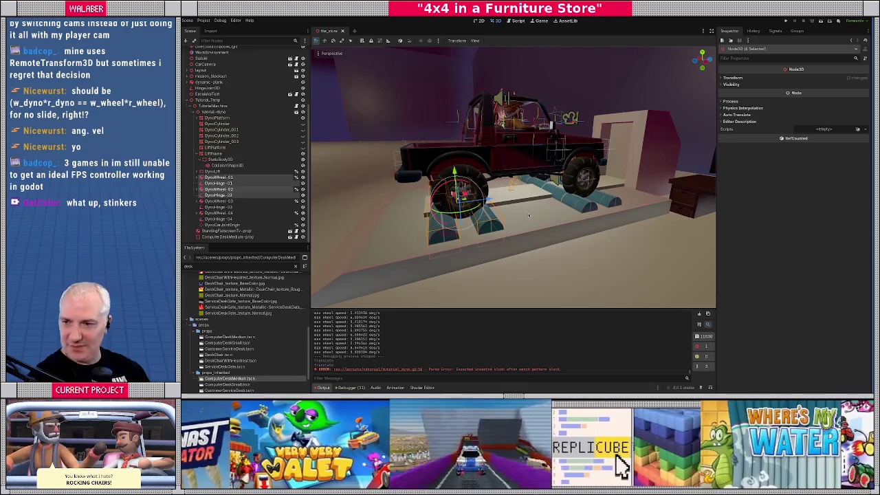
pyautogui.click(519, 21)
# Call _raise_car() under the State.RaisingCar case.
pyautogui.click(483, 199)
pyautogui.click(472, 228)
pyautogui.scroll(-3, 501, 233)
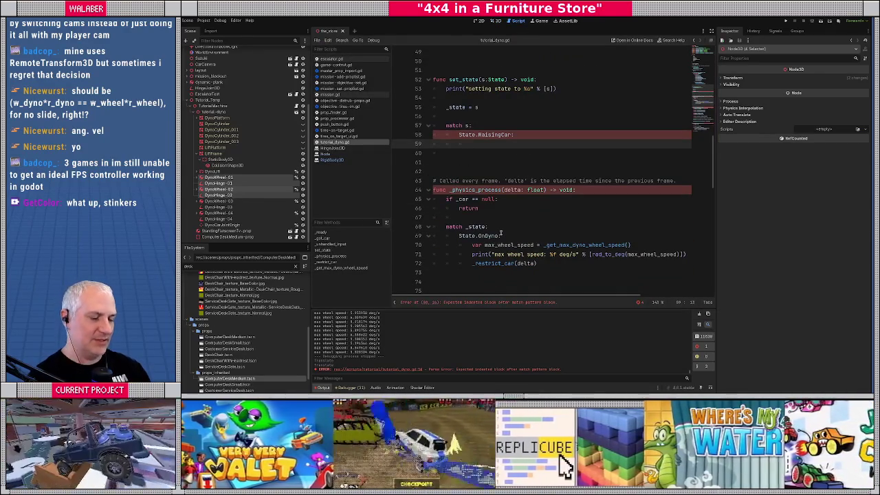
pyautogui.write('_raise_car')
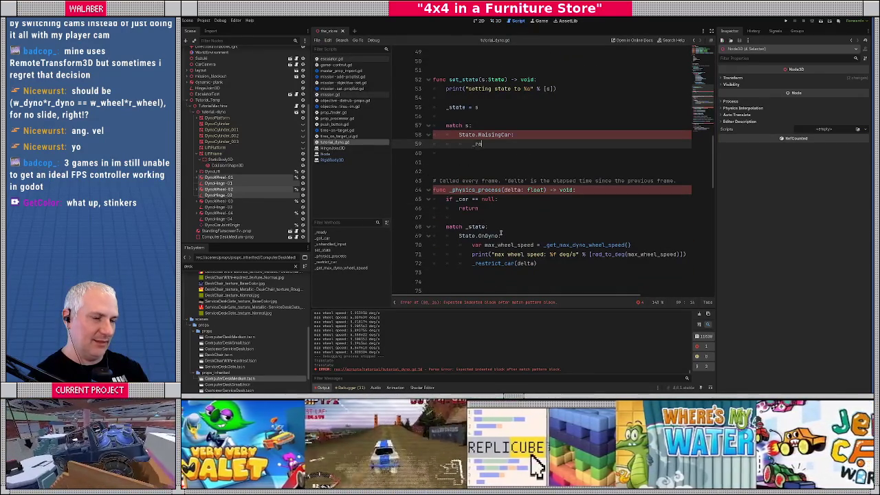
pyautogui.press('BackSpace')
pyautogui.press('BackSpace')
pyautogui.press('BackSpace')
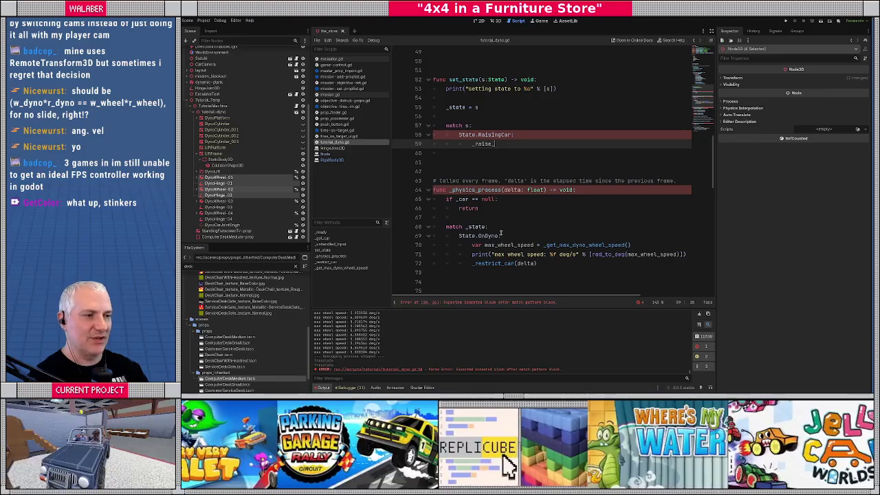
pyautogui.write('car()')
pyautogui.press('Return')
pyautogui.press('Return')
# Add a State.LowerCar case calling _lower_car() and a State.Reset case calling _reset_lift().
pyautogui.write('State.lo')
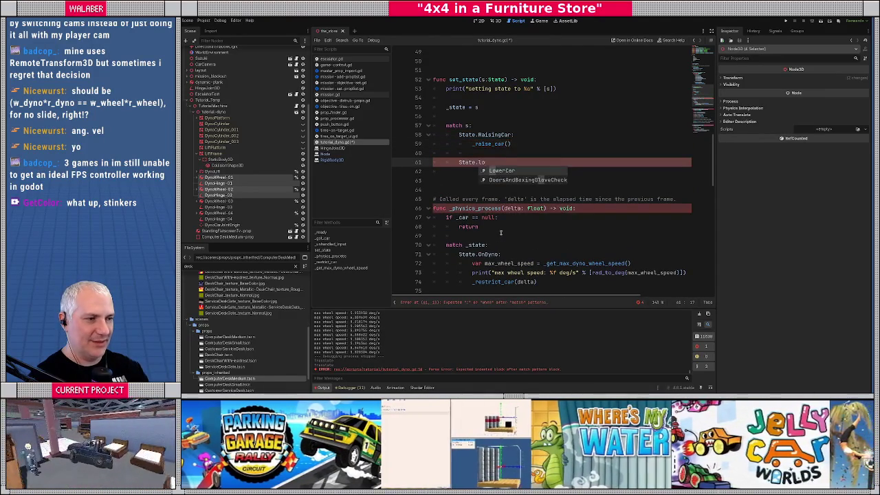
pyautogui.press('Return')
pyautogui.write(':')
pyautogui.press('Return')
pyautogui.write('_')
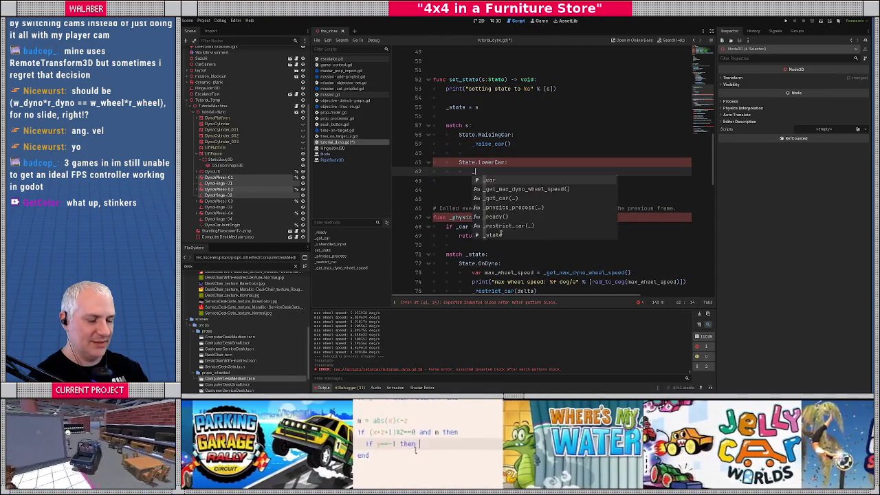
pyautogui.write('lower_car')
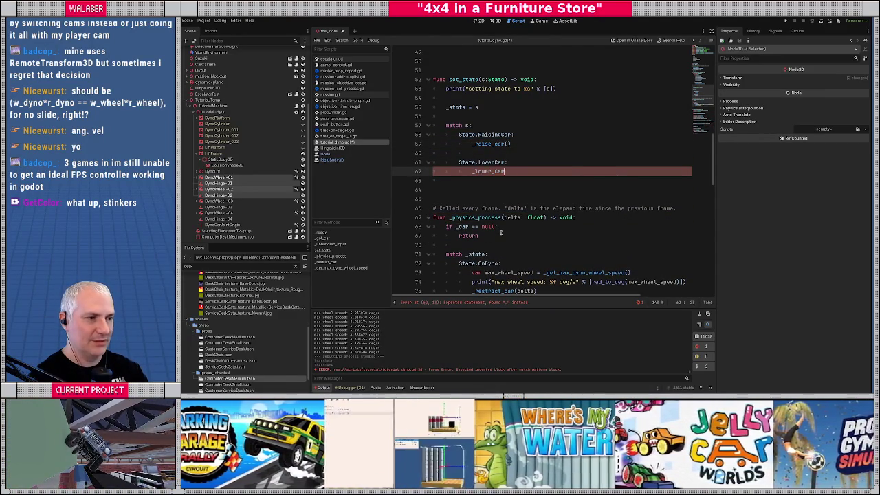
pyautogui.write('()')
pyautogui.press('Return')
pyautogui.press('Return')
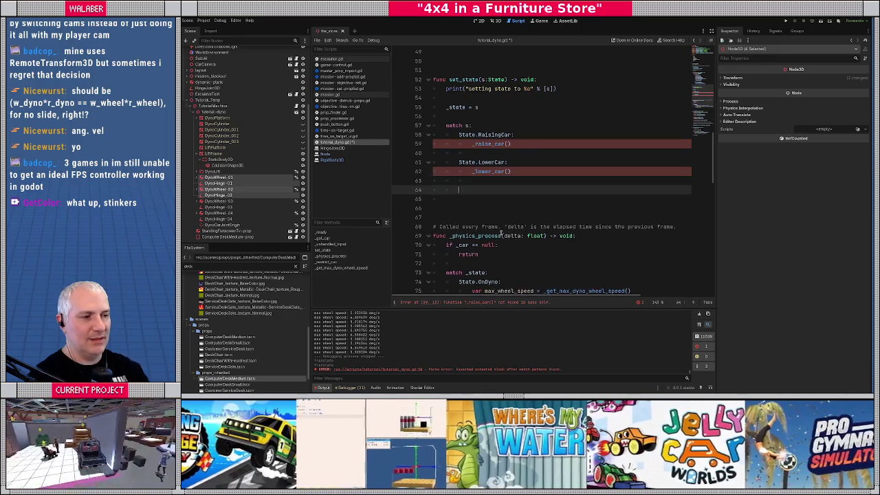
pyautogui.press('BackSpace')
pyautogui.write('State.re')
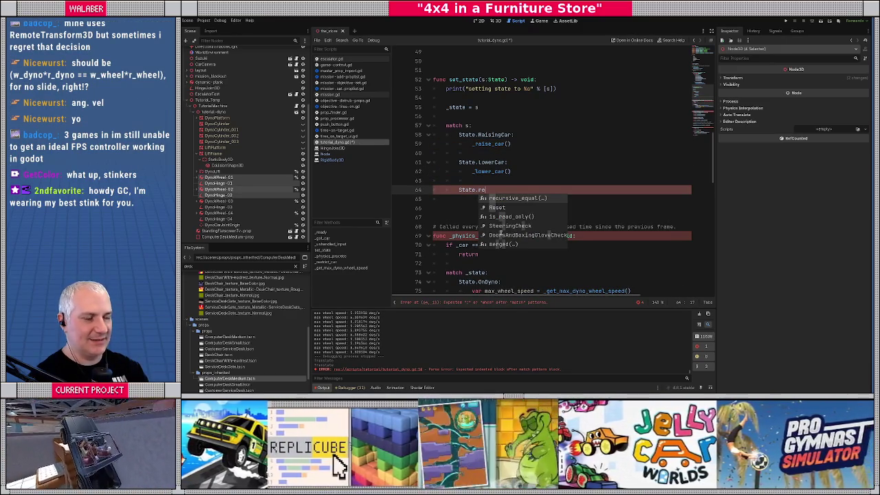
pyautogui.write('s')
pyautogui.press('Return')
pyautogui.write(':')
pyautogui.press('Return')
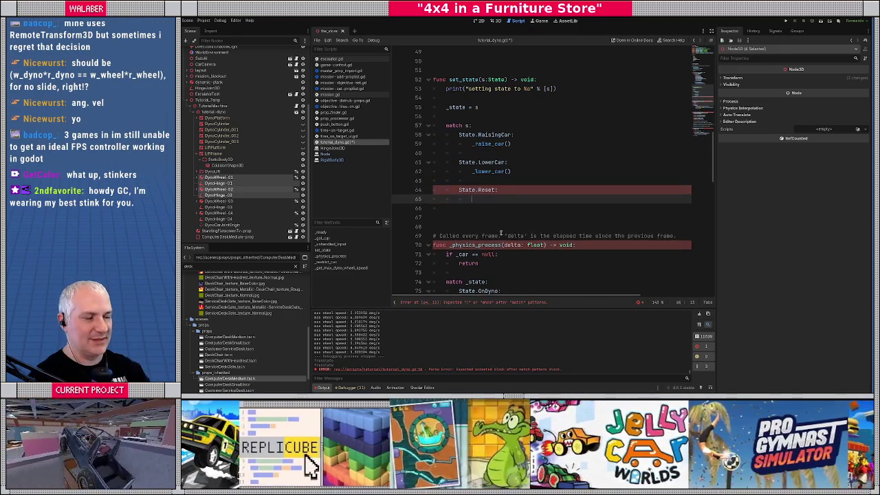
pyautogui.write('_')
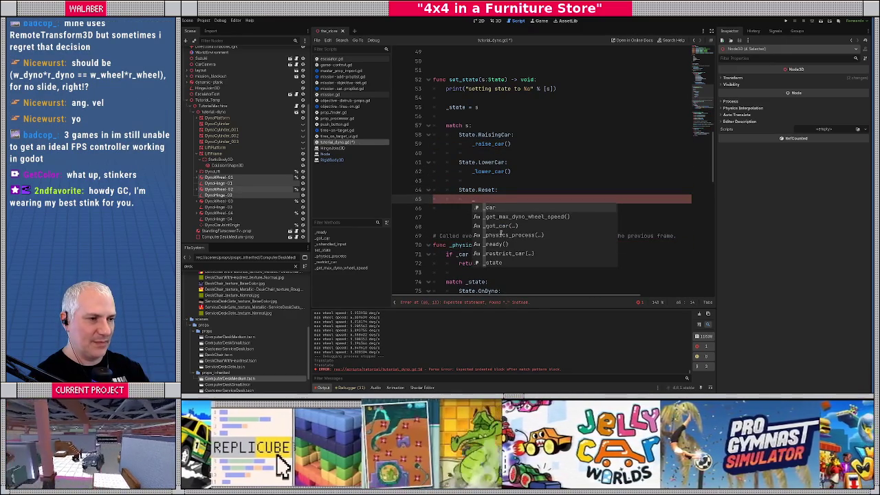
pyautogui.write('reset')
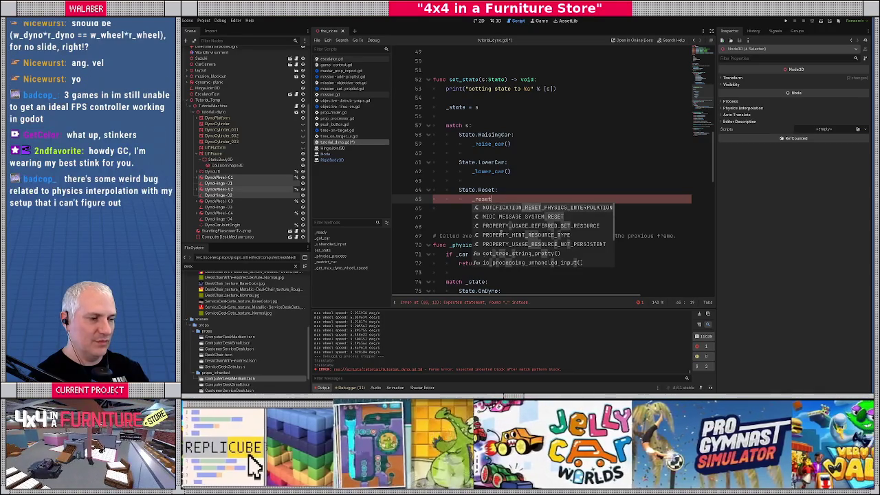
pyautogui.write('_lift()')
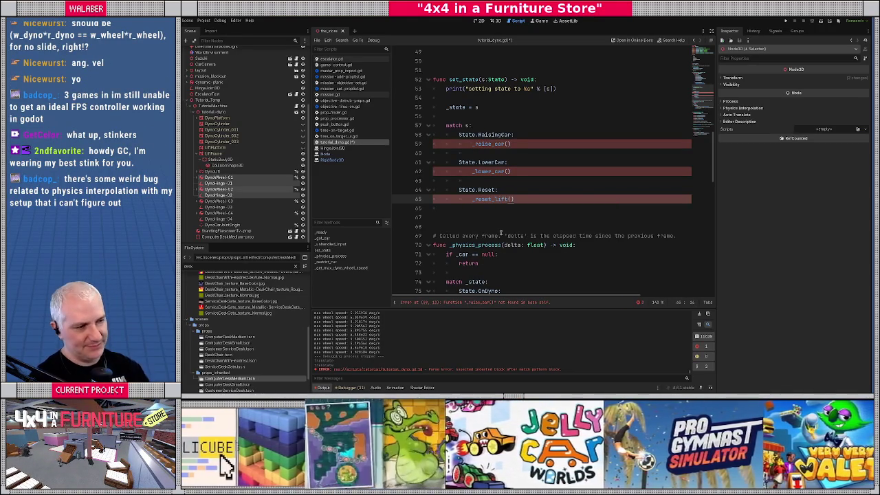
# Rename the calls to _raise_lift() on line 59 and _lower_lift_and_break() on line 62.
pyautogui.doubleClick(483, 143)
pyautogui.click(493, 144)
pyautogui.hotkey('shift', 'End')
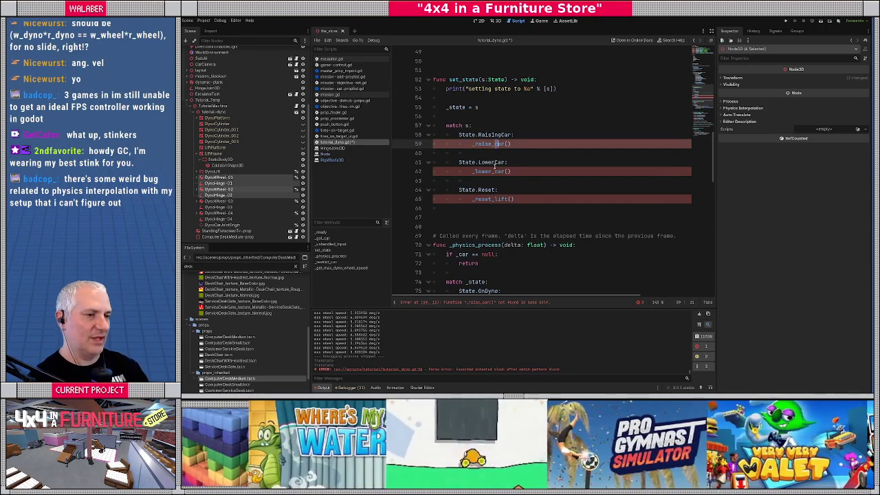
pyautogui.write('lift()')
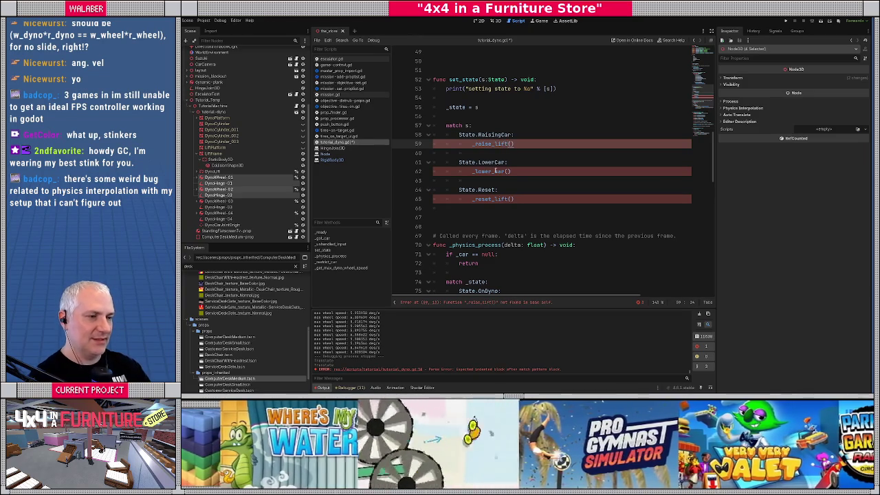
pyautogui.click(494, 171)
pyautogui.hotkey('shift', 'End')
pyautogui.press('BackSpace')
pyautogui.write('lift_and_break')
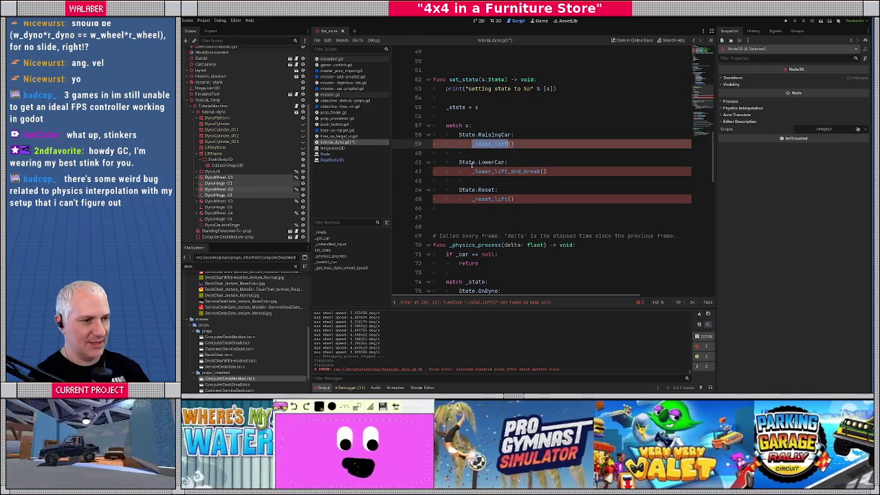
# Add an empty 'func _raise_lift() -> void:' declaration at the end of the script.
pyautogui.scroll(-7, 467, 180)
pyautogui.scroll(-10, 467, 180)
pyautogui.click(451, 187)
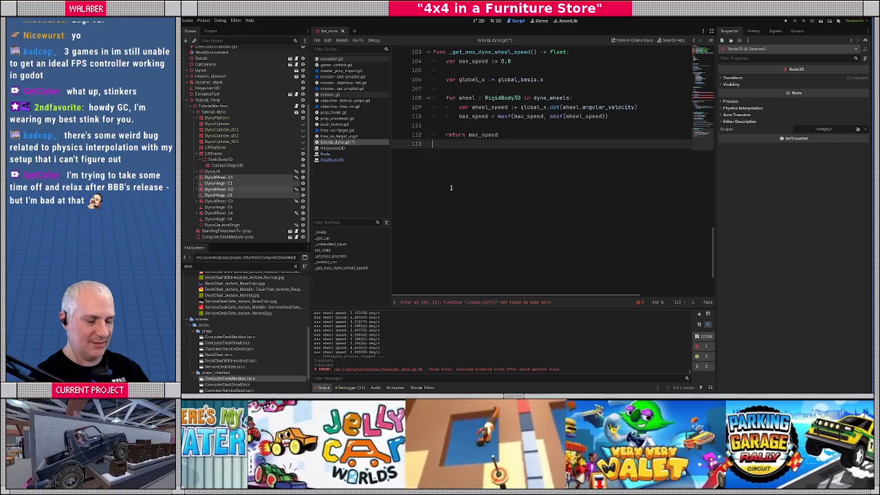
pyautogui.press('Return')
pyautogui.press('Return')
pyautogui.write('func _raise_lift() -')
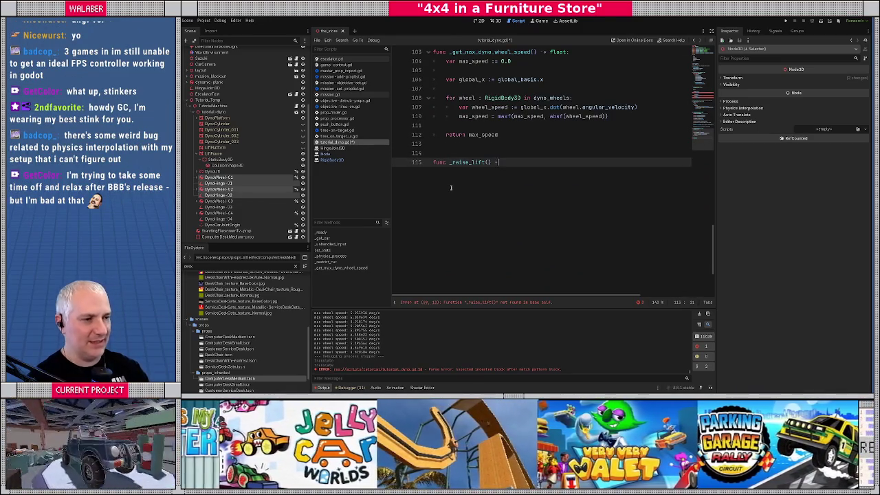
pyautogui.write('> void:')
pyautogui.press('Return')
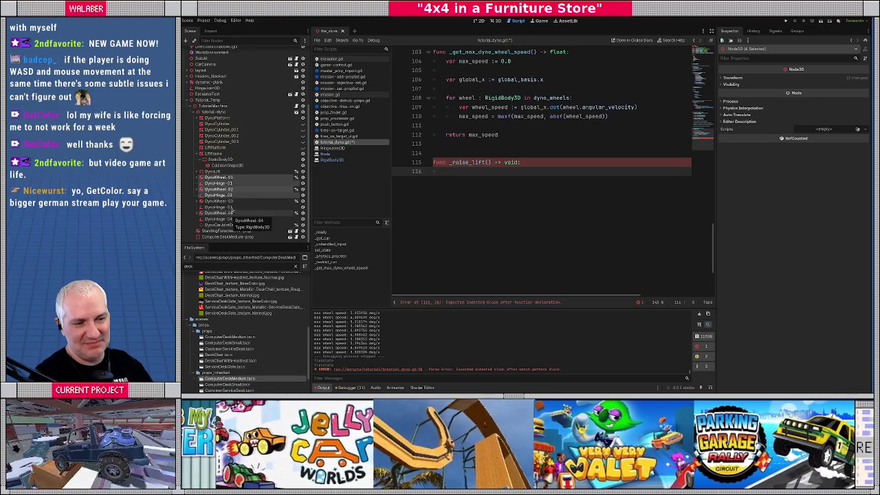
# Check DynoLift's properties and insert blank lines below the onready variables.
pyautogui.click(213, 171)
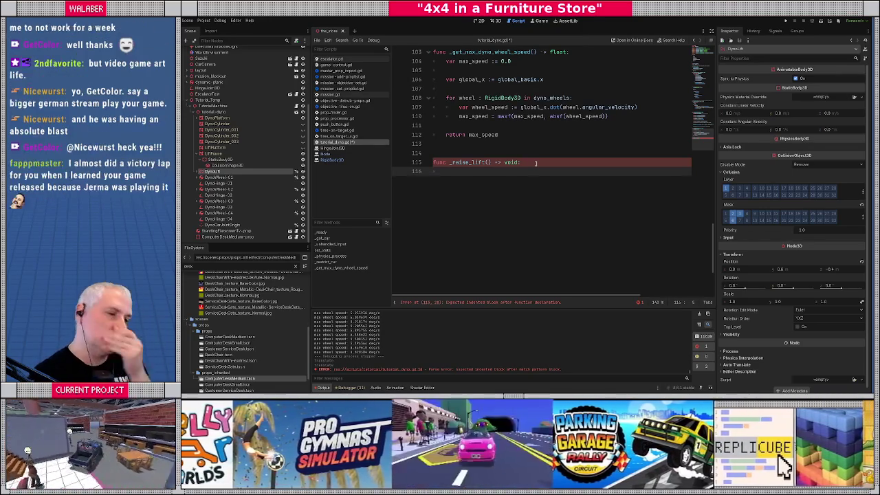
pyautogui.scroll(20, 534, 163)
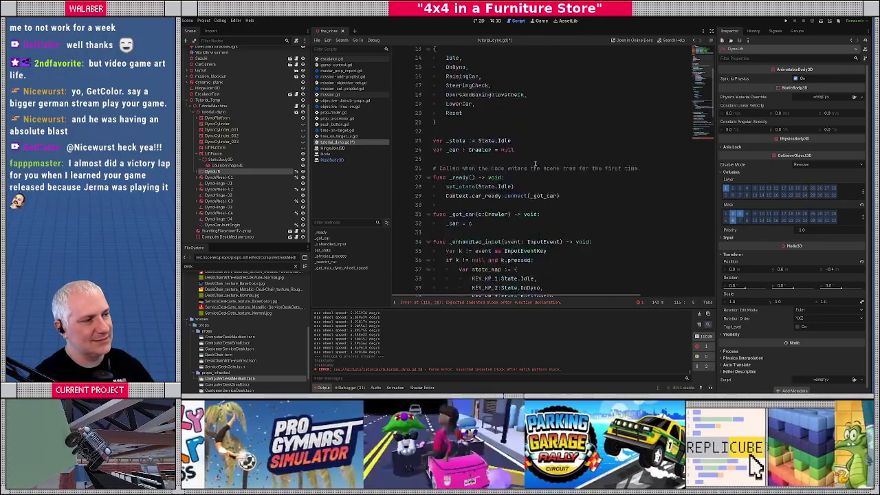
pyautogui.click(462, 144)
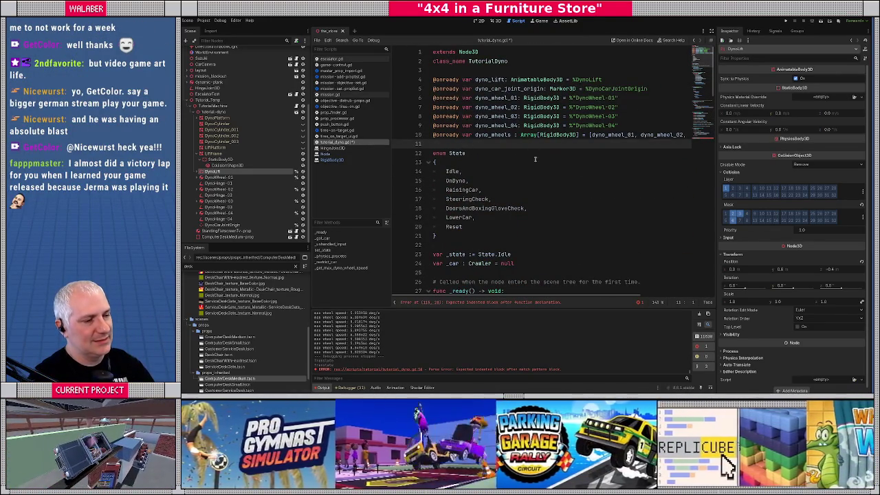
pyautogui.press('Return')
pyautogui.press('Return')
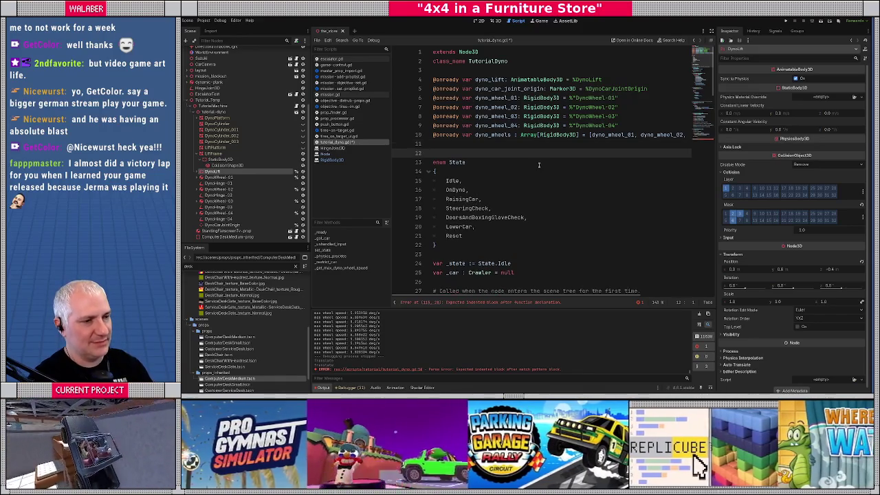
# Declare LIFT_IDLE_POS := Vector3(0.0, 0.6, -0.4) and a zero LIFT_IDLE_ROT, and begin LIFT_UP_POS.
pyautogui.press('Up')
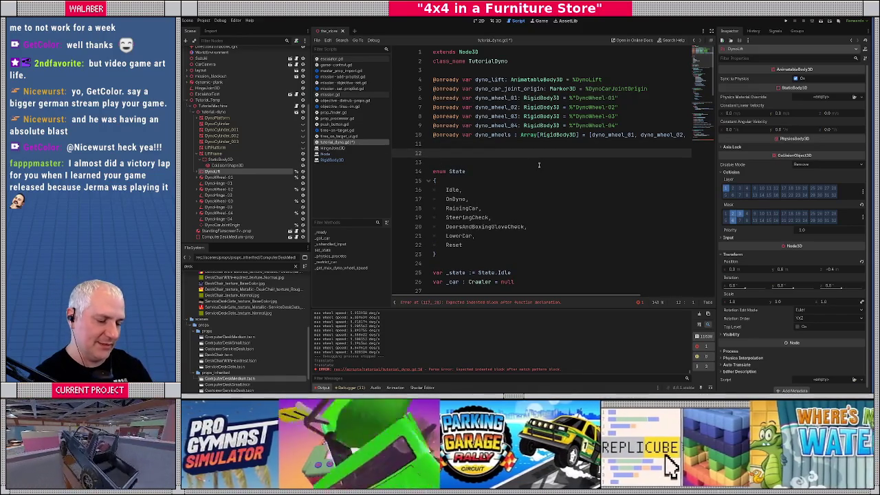
pyautogui.write('const LIFT_')
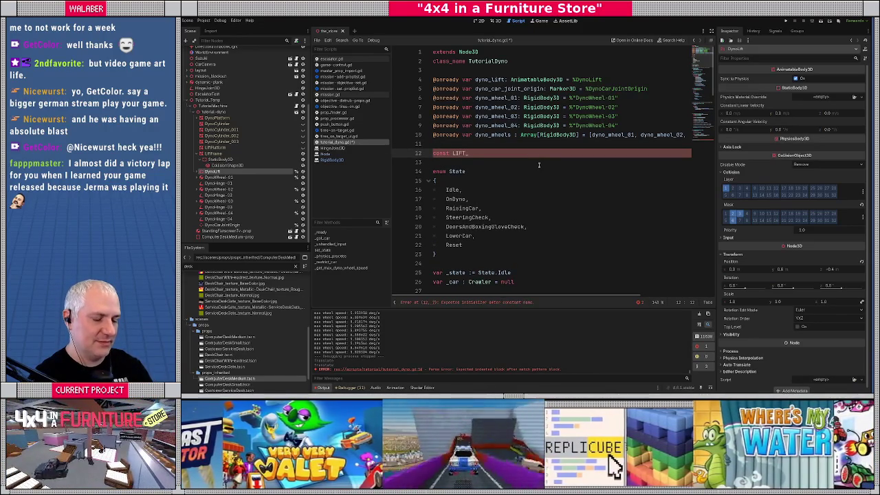
pyautogui.write('IDLE_')
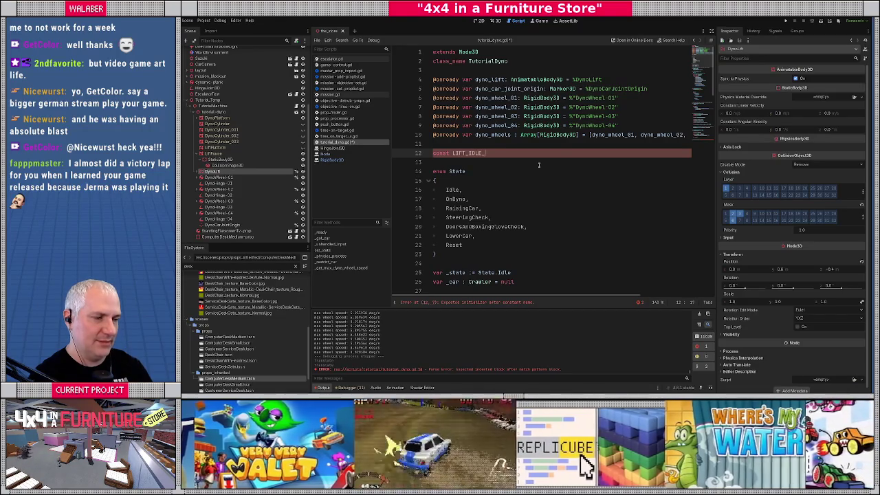
pyautogui.write('POS := Vec')
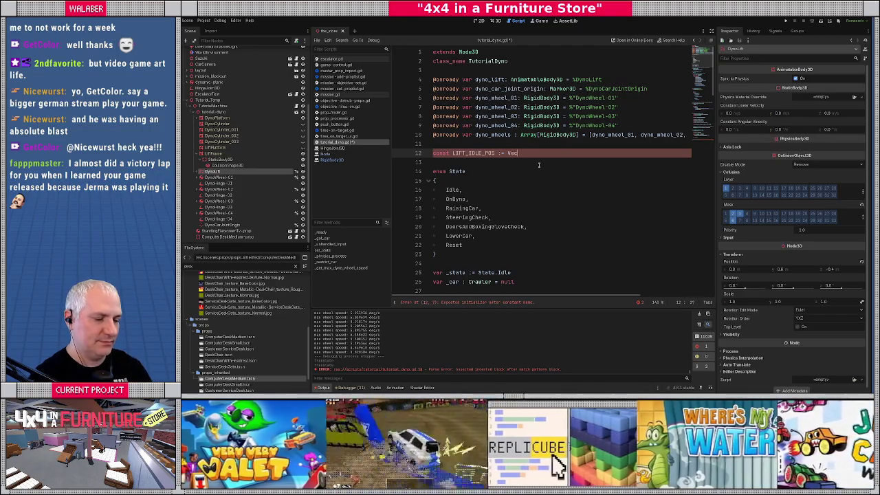
pyautogui.write('tor3(0.0, ')
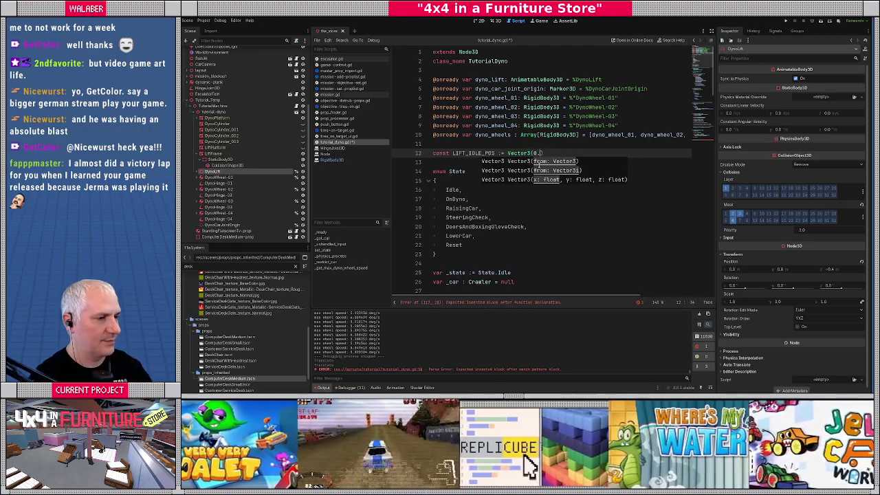
pyautogui.write('0.6, -')
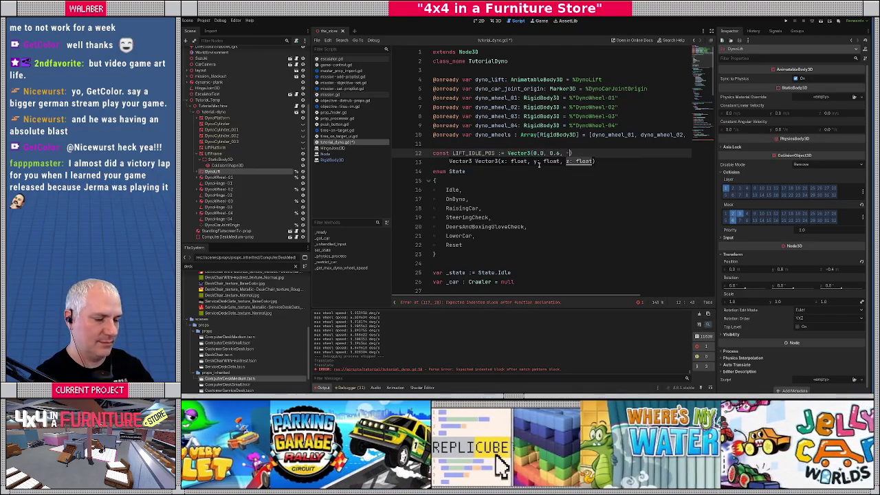
pyautogui.write('0.4)')
pyautogui.press('Return')
pyautogui.write('c')
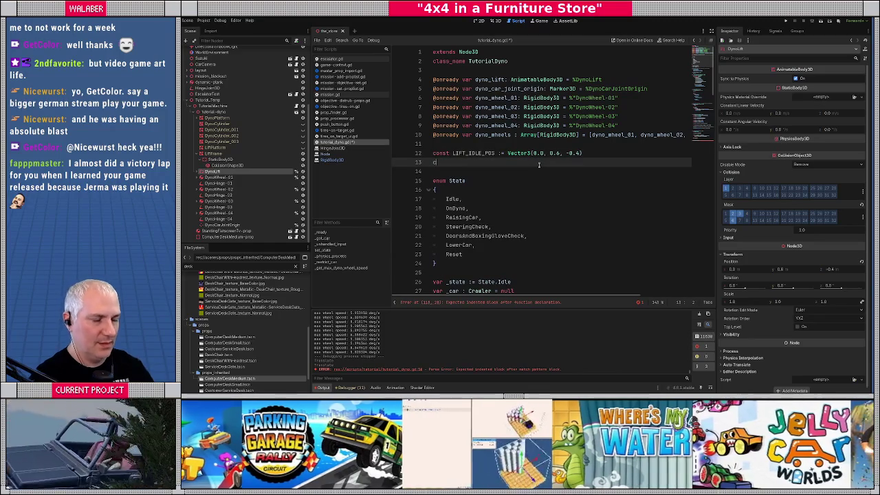
pyautogui.write('onst LIFT_IDL')
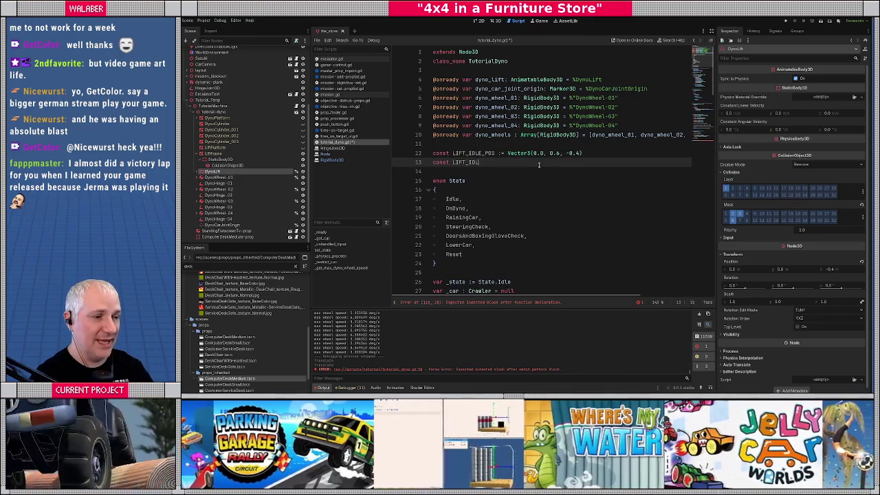
pyautogui.write('E_ROT :')
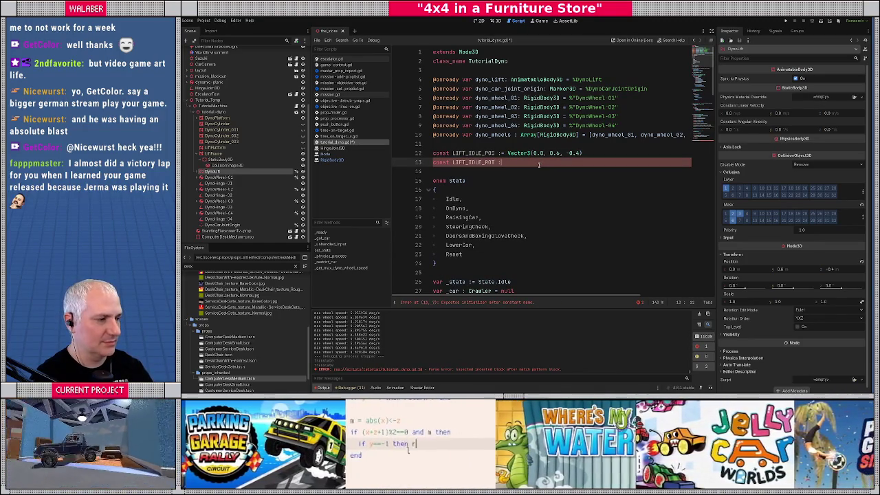
pyautogui.write('= Vecto')
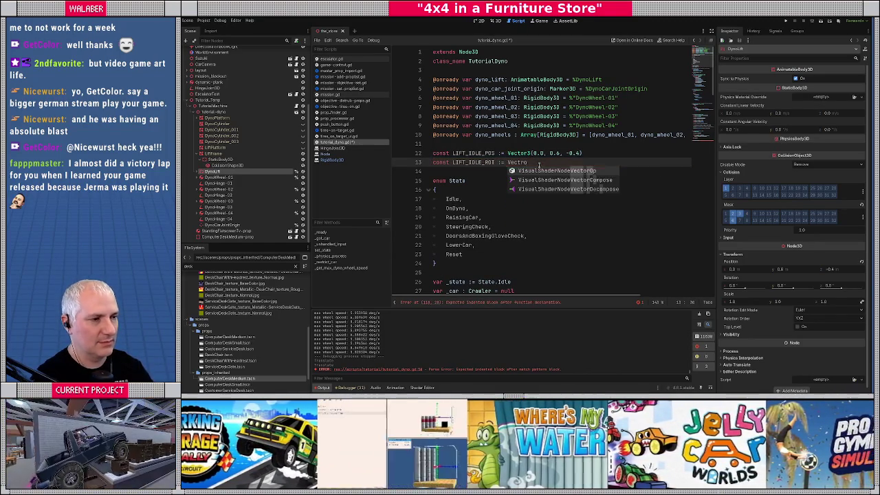
pyautogui.write('r3(0.0, 0.0)')
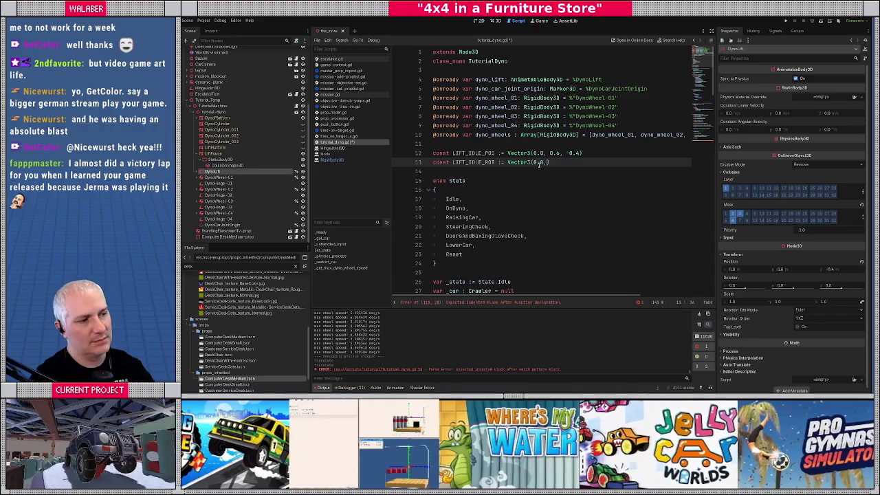
pyautogui.write(', 0.0)')
pyautogui.press('Return')
pyautogui.press('Return')
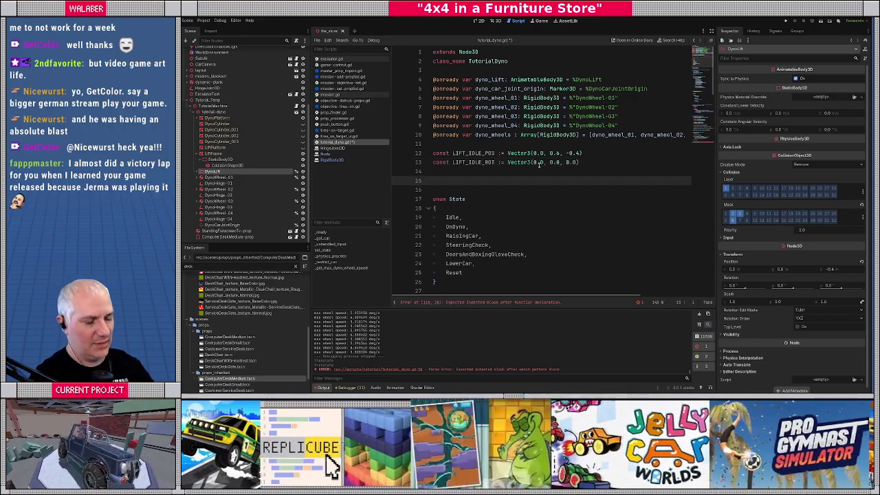
pyautogui.write('const LIFT_UP')
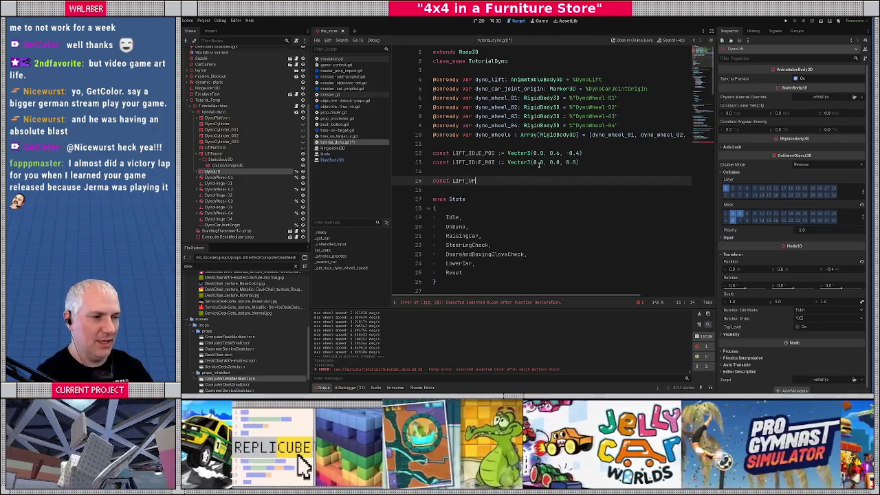
pyautogui.write('_POS := Vec')
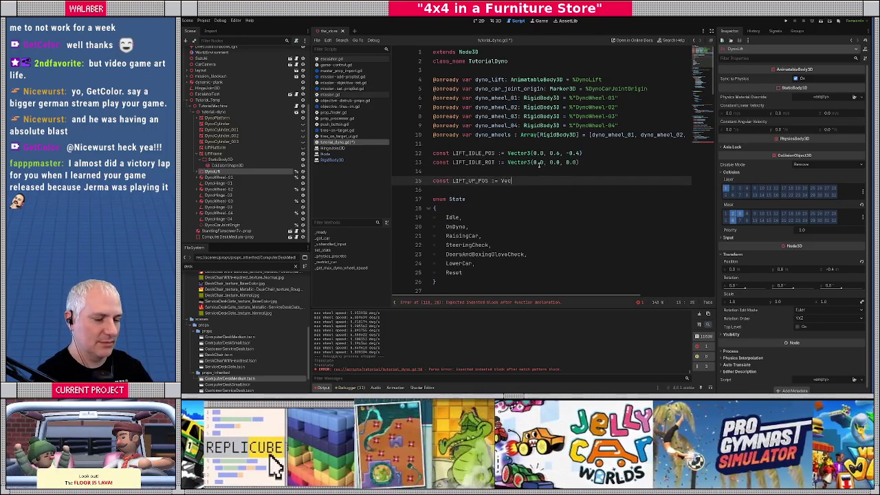
pyautogui.write('tor3(')
pyautogui.click(495, 20)
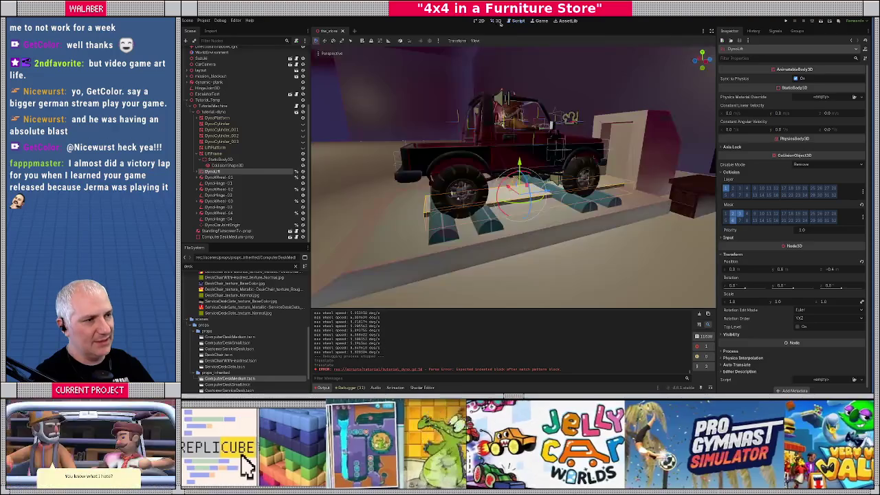
# Measure the raised lift height in 3D and finish LIFT_UP_POS as Vector3(0.0, 2.52, -0.4).
pyautogui.moveTo(520, 157); pyautogui.dragTo(520, 93)
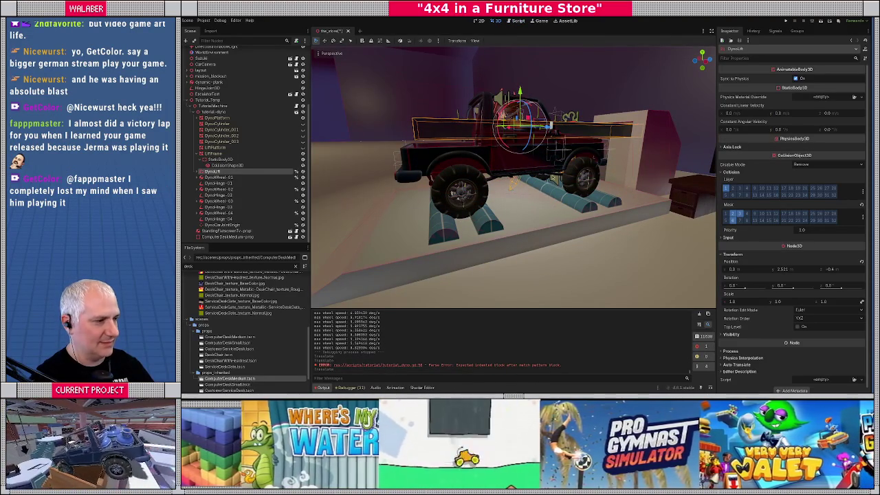
pyautogui.hotkey('ctrl', 'z')
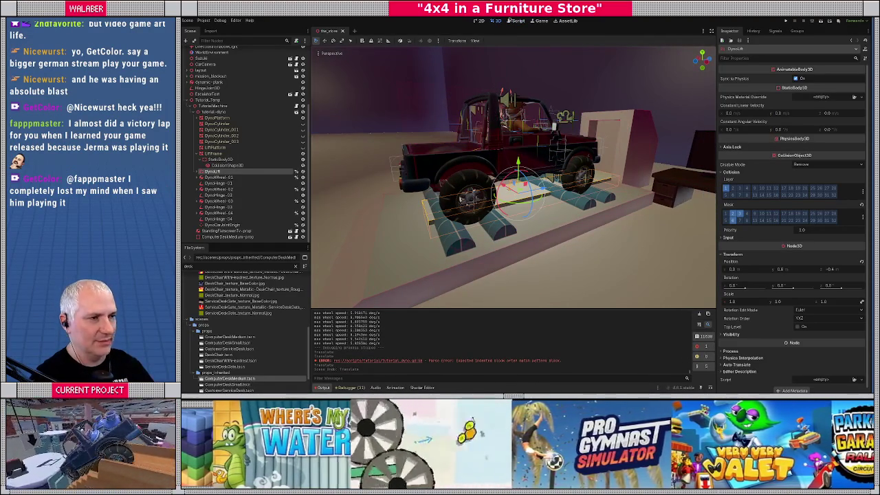
pyautogui.click(518, 20)
pyautogui.write('0.0, 2.52, -0.4)')
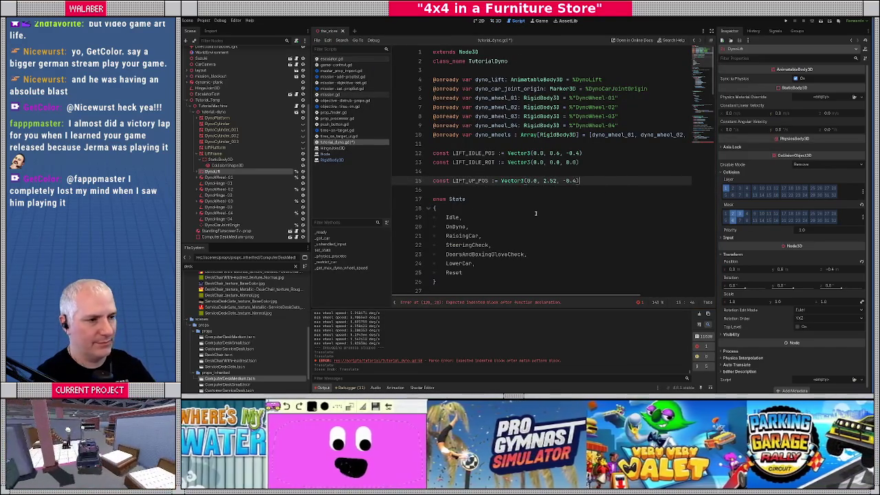
pyautogui.press('Return')
# Duplicate the LIFT_IDLE_ROT line and rename the copy to LIFT_UP_ROT.
pyautogui.press('Up')
pyautogui.press('Up')
pyautogui.press('Up')
pyautogui.press('Down')
pyautogui.press('Down')
pyautogui.press('Down')
pyautogui.write('const LIFT_IDLE_ROT := Vector3(0.0, 0.0, 0.0)')
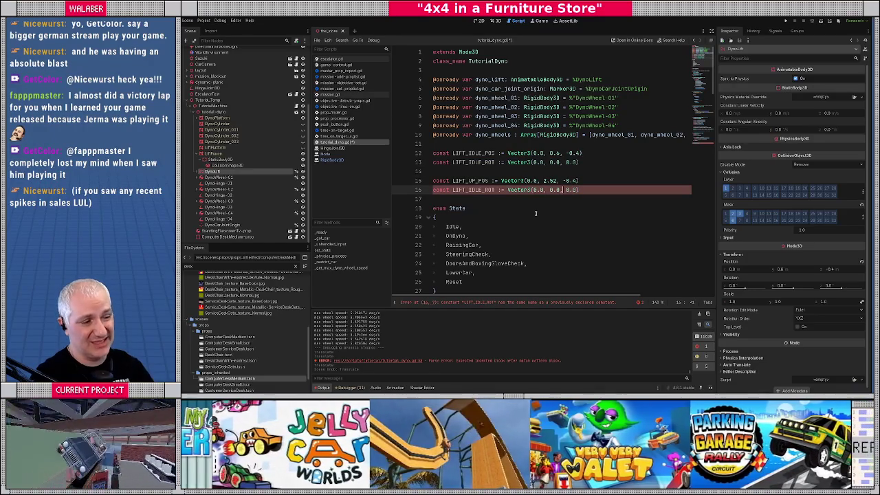
pyautogui.hotkey('shift', 'Right')
pyautogui.hotkey('shift', 'Right')
pyautogui.hotkey('shift', 'Right')
pyautogui.hotkey('shift', 'Down')
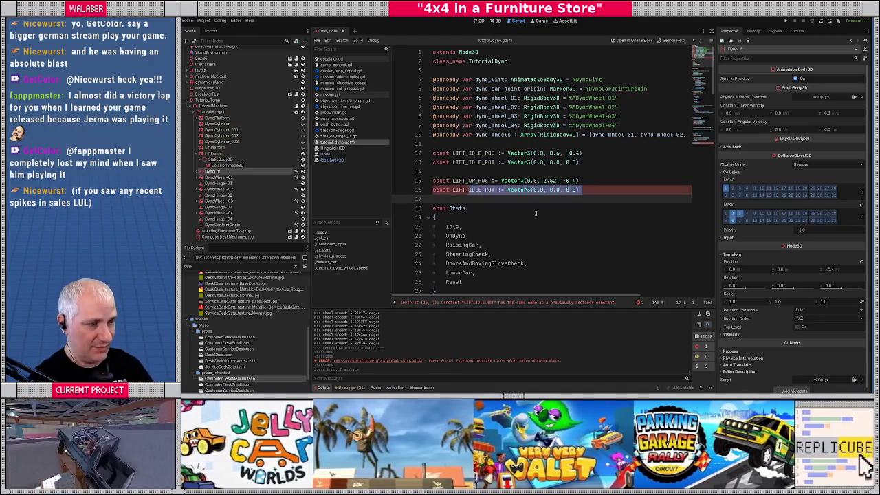
pyautogui.press('Left')
pyautogui.hotkey('shift', 'Right')
pyautogui.hotkey('shift', 'Right')
pyautogui.hotkey('shift', 'Right')
pyautogui.write('UP')
pyautogui.press('Down')
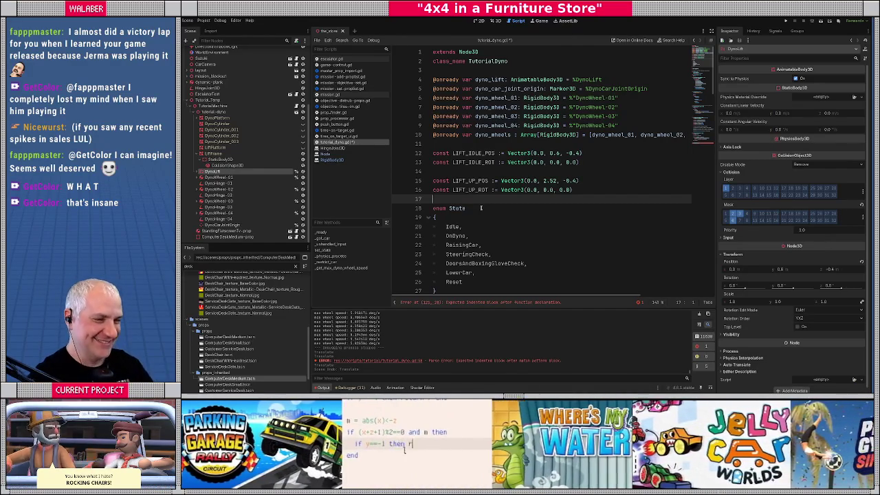
# Copy the LIFT_UP_POS and LIFT_UP_ROT lines and rename the copies to LIFT_BREAK_A_POS and LIFT_BREAK_A_ROT.
pyautogui.press('Up')
pyautogui.press('Up')
pyautogui.hotkey('shift', 'Down')
pyautogui.hotkey('shift', 'Down')
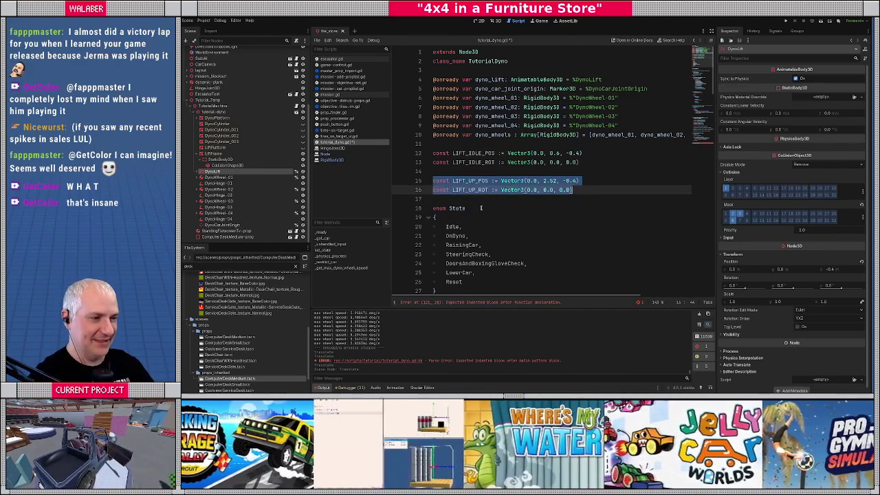
pyautogui.press('Right')
pyautogui.press('Return')
pyautogui.write('const LIFT_UP_POS := Vector3(0.0, 2.52, -0.4) const LIFT_UP_ROT := Vector3(0.0, 0.0, 0.0)')
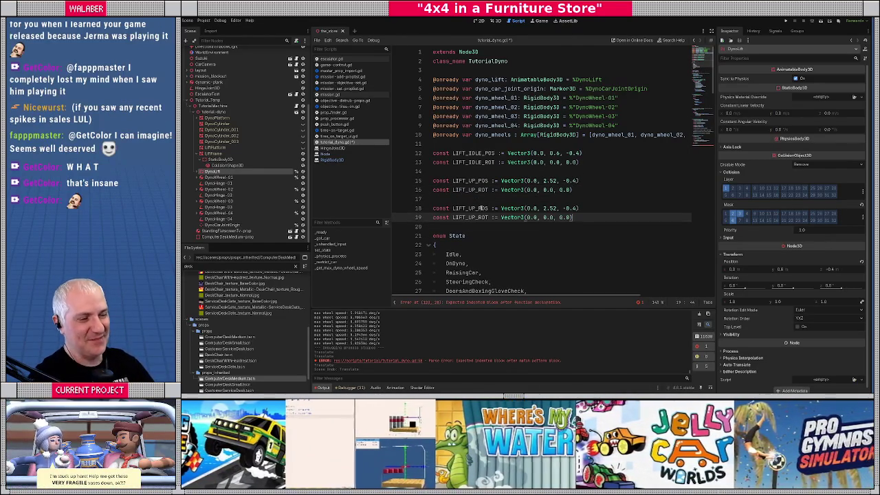
pyautogui.click(468, 208)
pyautogui.hotkey('shift', 'Right')
pyautogui.hotkey('shift', 'Right')
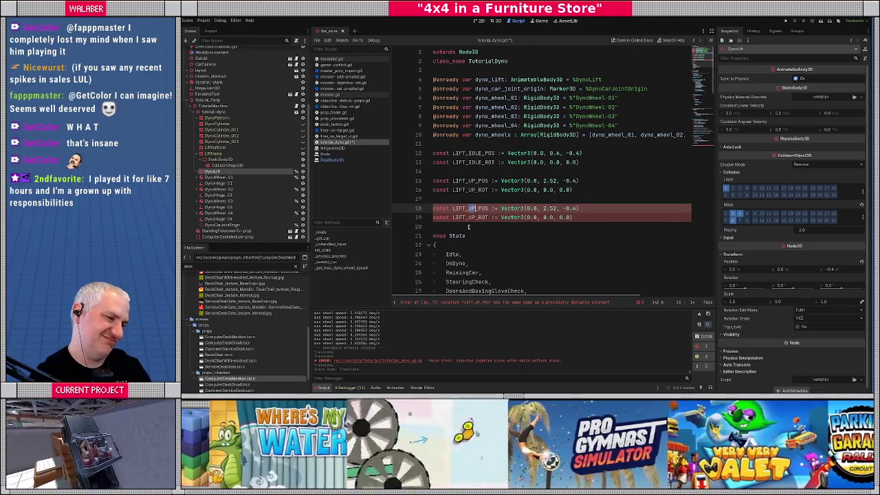
pyautogui.write('BREAK_A')
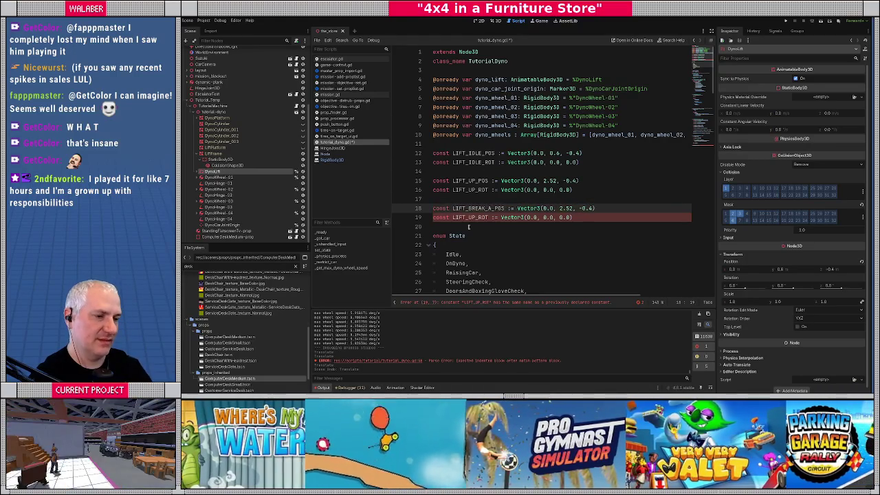
pyautogui.press('Down')
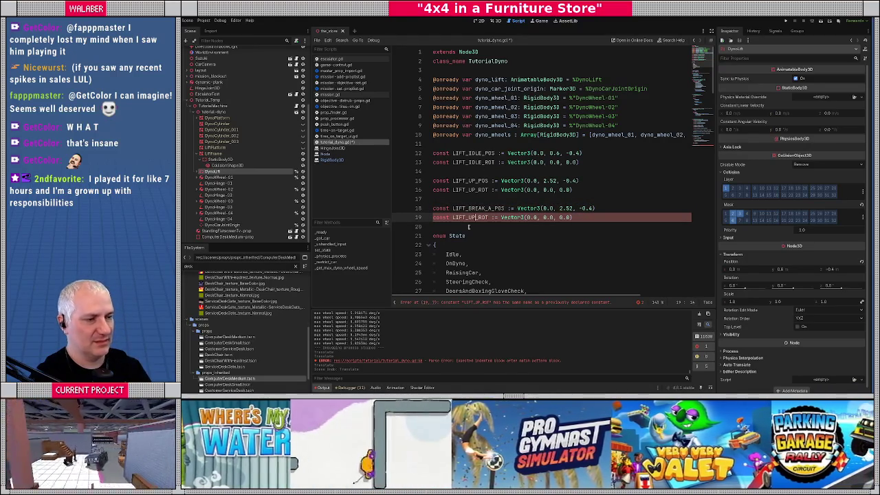
pyautogui.press('Left')
pyautogui.press('Left')
pyautogui.press('Left')
pyautogui.hotkey('shift', 'Left')
pyautogui.hotkey('shift', 'Left')
pyautogui.write('BREAK')
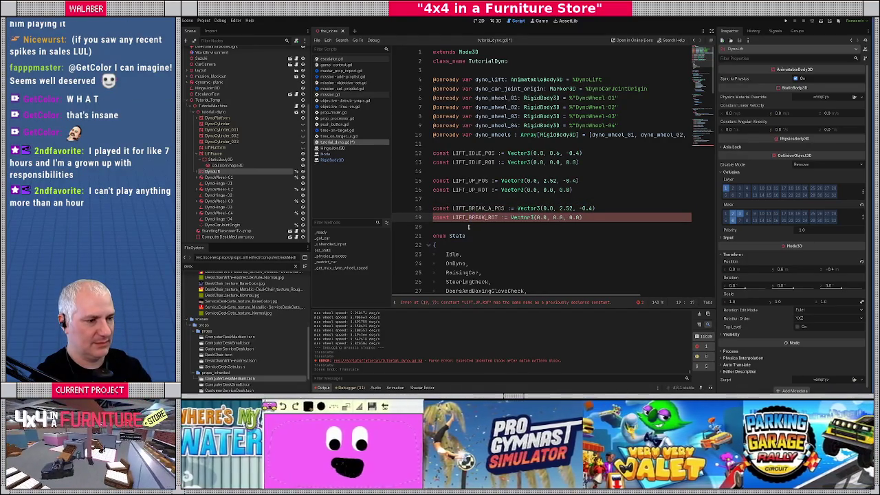
pyautogui.write('_A')
# Duplicate the LIFT_BREAK_A constants as LIFT_BREAK_B_POS and LIFT_BREAK_B_ROT, adding blank lines before enum State.
pyautogui.hotkey('shift', 'Up')
pyautogui.hotkey('shift', 'Home')
pyautogui.hotkey('ctrl', 'c')
pyautogui.press('End')
pyautogui.press('Return')
pyautogui.press('Return')
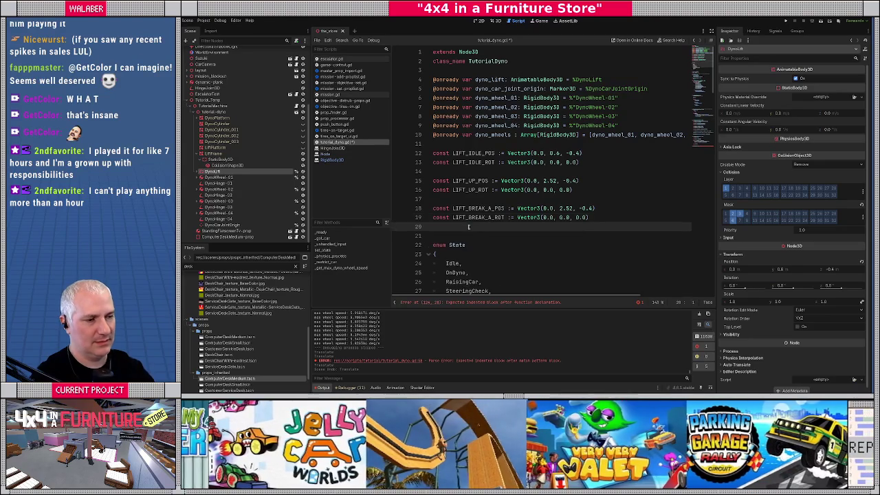
pyautogui.hotkey('ctrl', 'v')
pyautogui.click(489, 236)
pyautogui.press('BackSpace')
pyautogui.write('B')
pyautogui.press('Down')
pyautogui.press('BackSpace')
pyautogui.write('B')
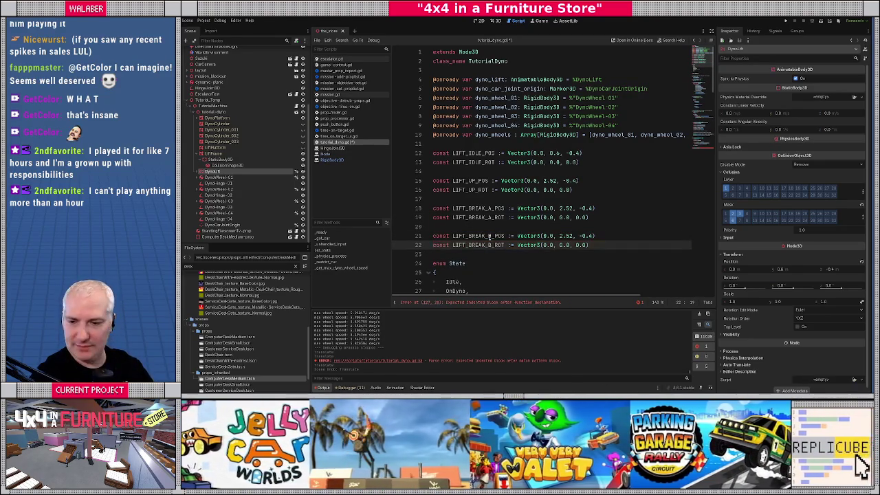
pyautogui.click(472, 253)
pyautogui.press('Return')
pyautogui.press('Return')
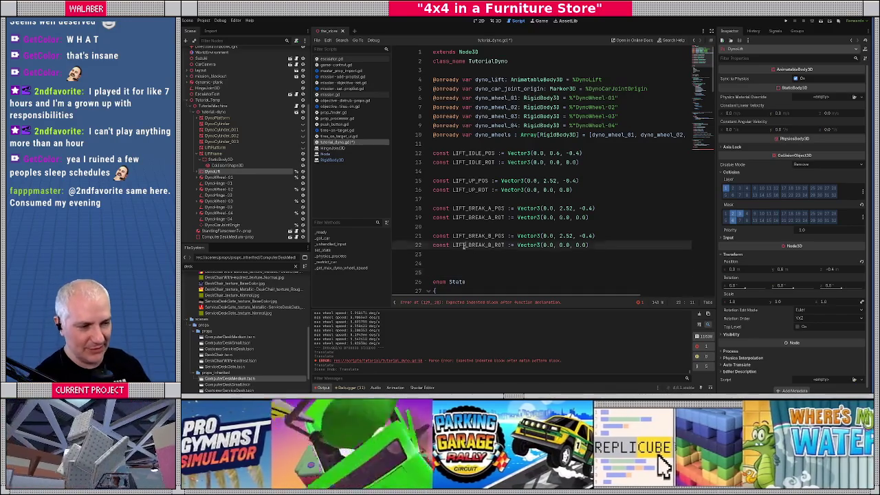
# Change the height to 2.0 in LIFT_BREAK_A_POS and to 1.9 in LIFT_BREAK_B_POS.
pyautogui.click(462, 253)
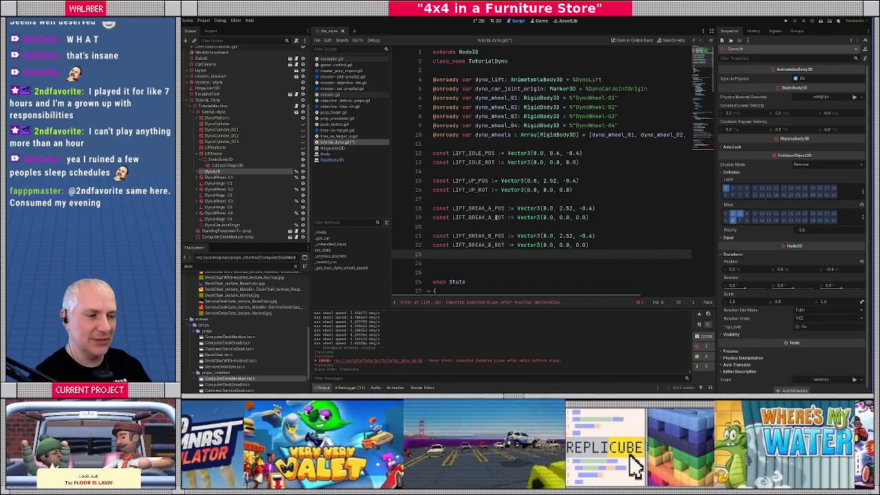
pyautogui.click(496, 198)
pyautogui.click(496, 225)
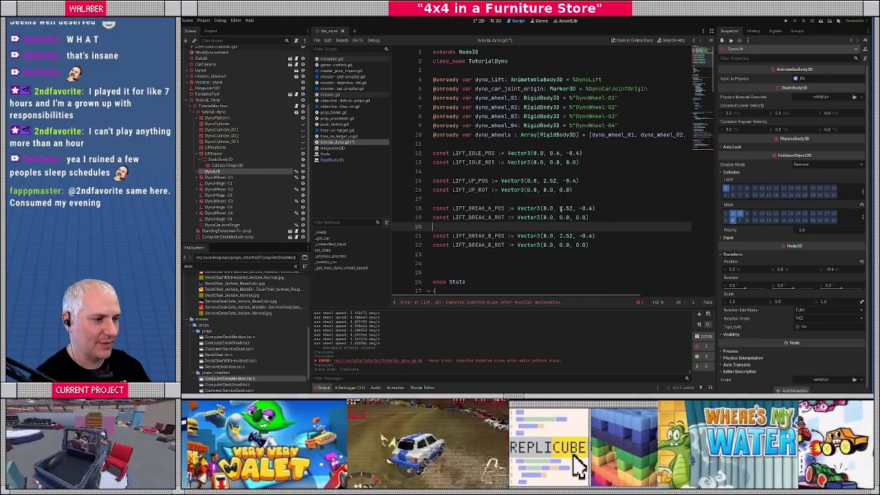
pyautogui.doubleClick(568, 208)
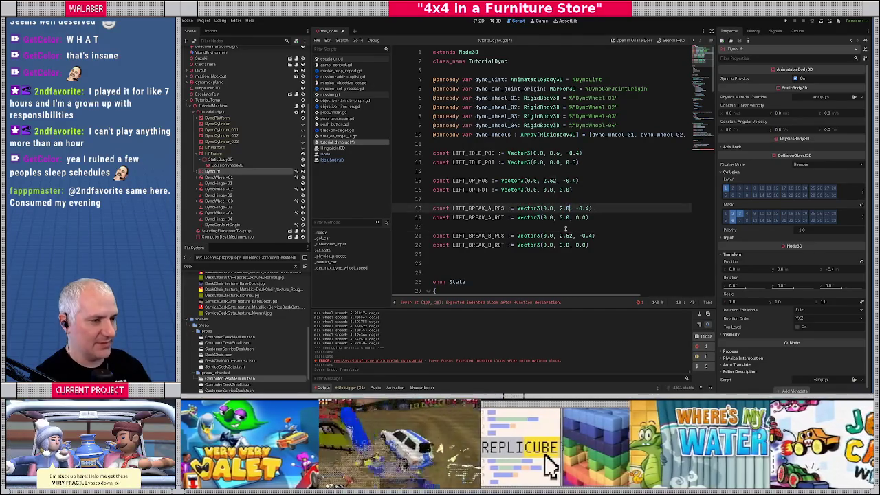
pyautogui.write('0')
pyautogui.doubleClick(567, 236)
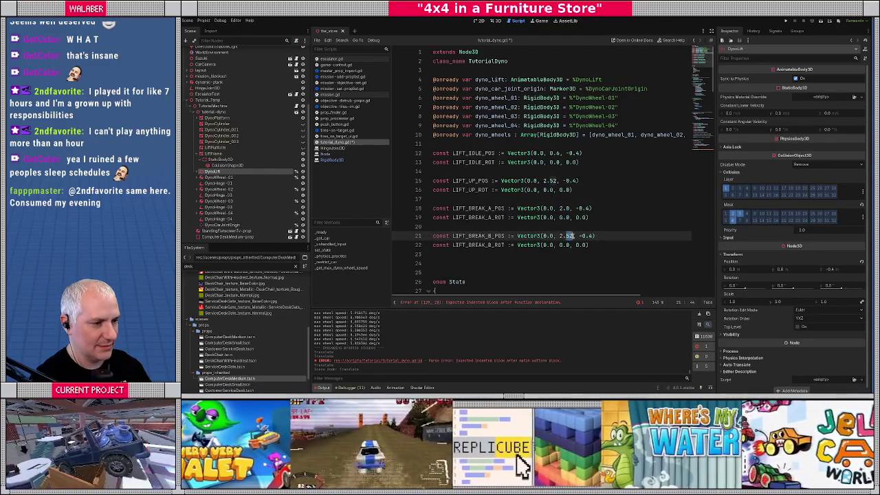
pyautogui.moveTo(558, 236); pyautogui.dragTo(573, 236)
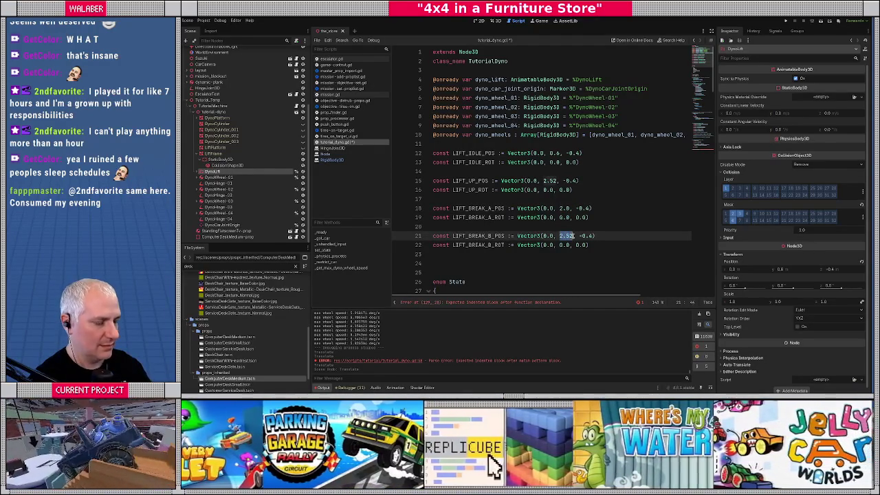
pyautogui.write('1.9')
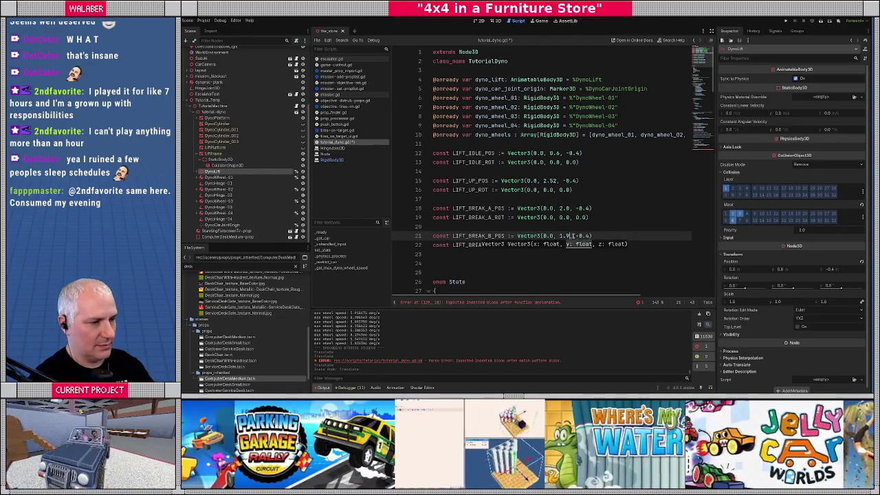
# Preview the lift tilt in 3D, then set LIFT_BREAK_B_ROT's X rotation to 3.9.
pyautogui.click(495, 20)
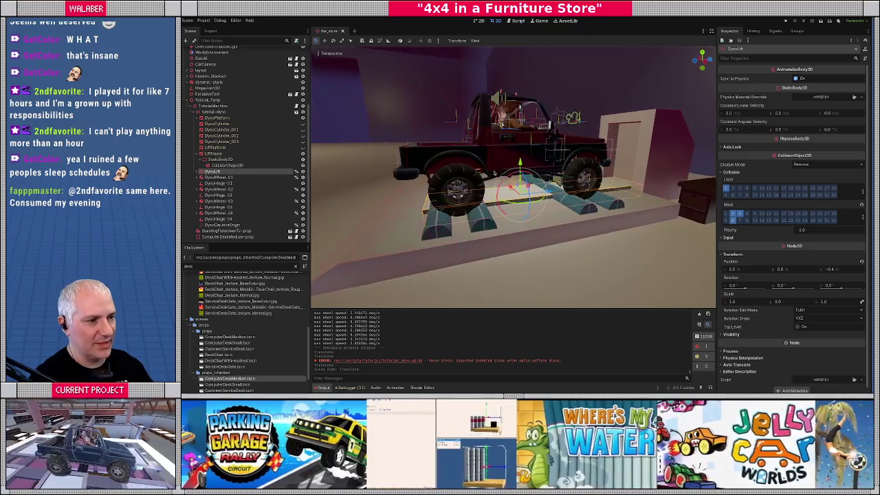
pyautogui.moveTo(507, 177); pyautogui.dragTo(509, 182)
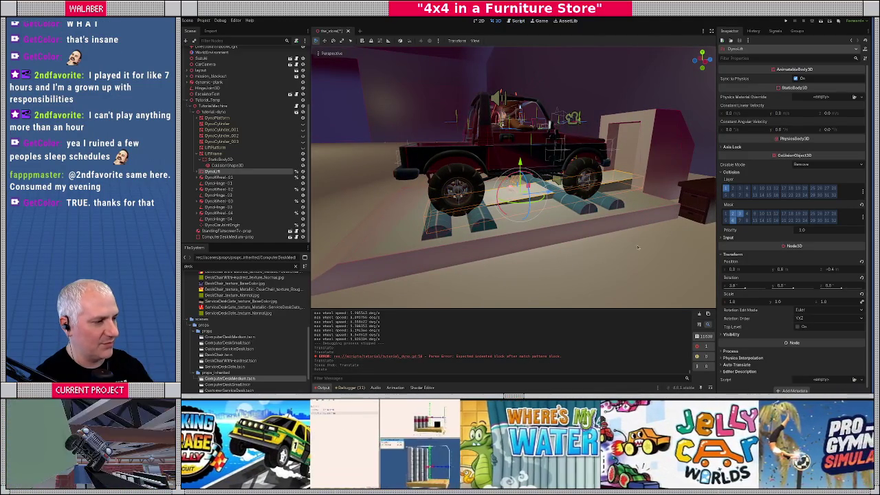
pyautogui.click(517, 21)
pyautogui.click(542, 236)
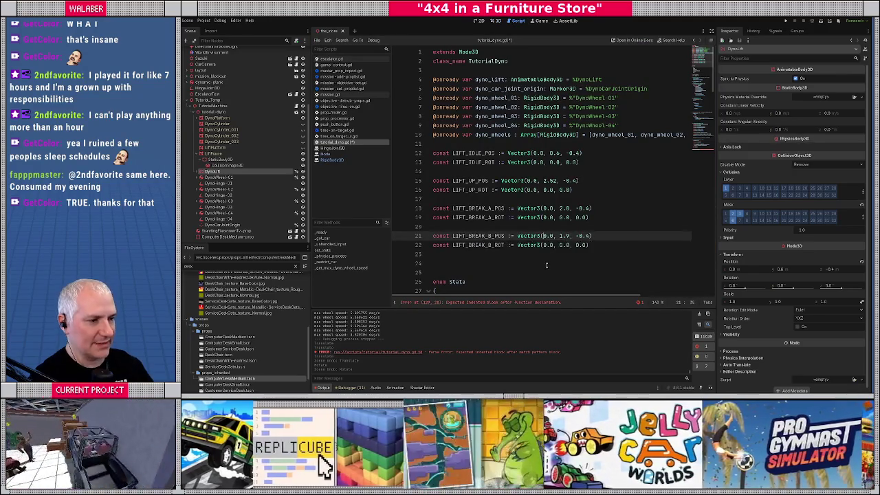
pyautogui.press('Down')
pyautogui.press('Delete')
pyautogui.press('Delete')
pyautogui.press('Delete')
pyautogui.write('3.9')
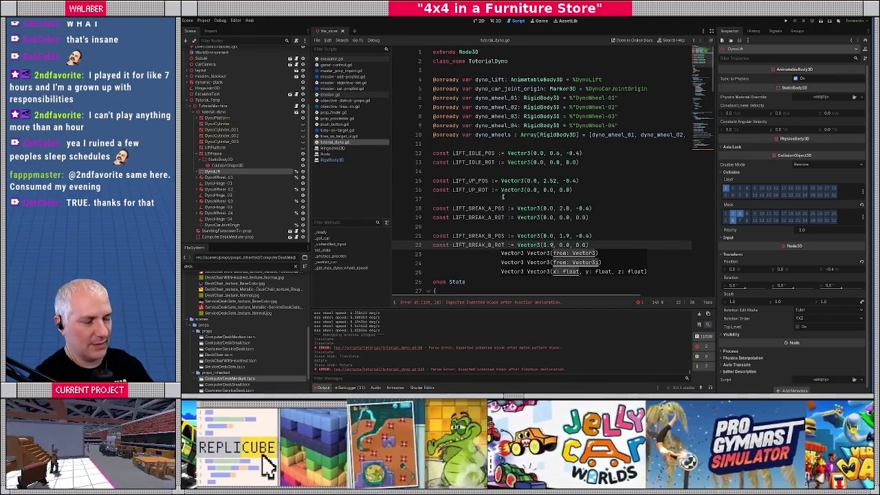
pyautogui.click(497, 180)
pyautogui.scroll(-20, 501, 180)
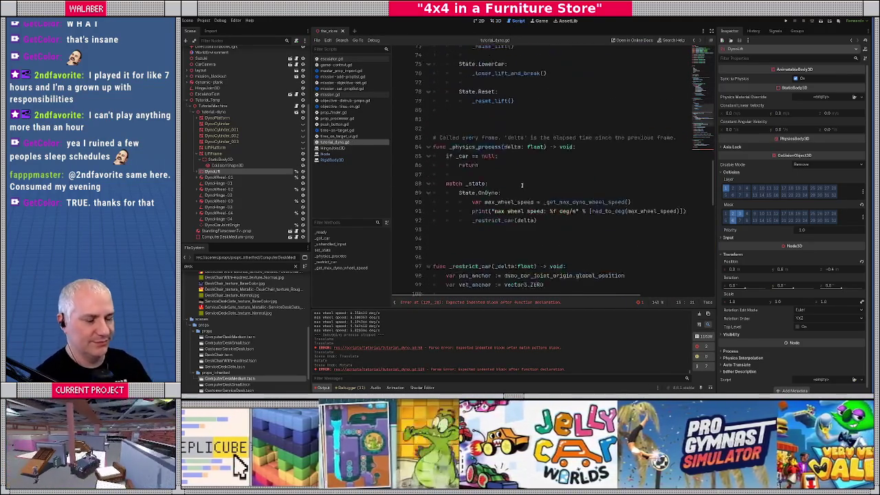
# Scroll down to _raise_lift() and expand the script editor to full screen.
pyautogui.scroll(-6, 508, 180)
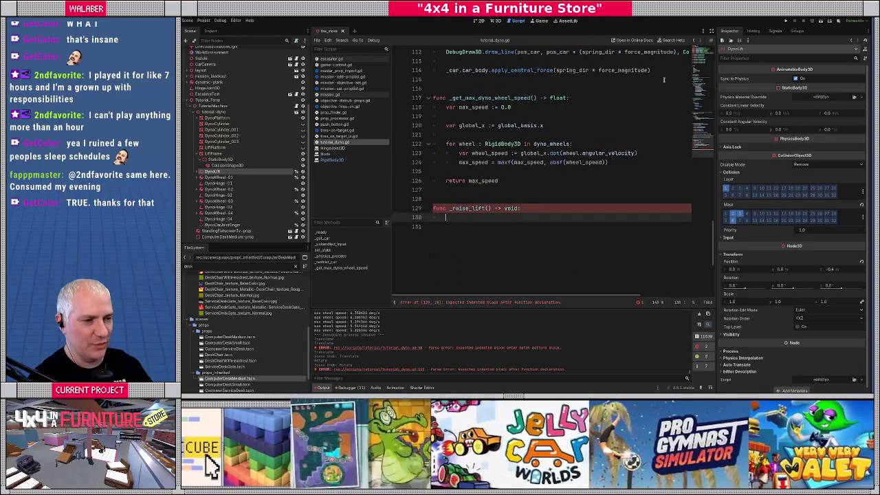
pyautogui.click(711, 31)
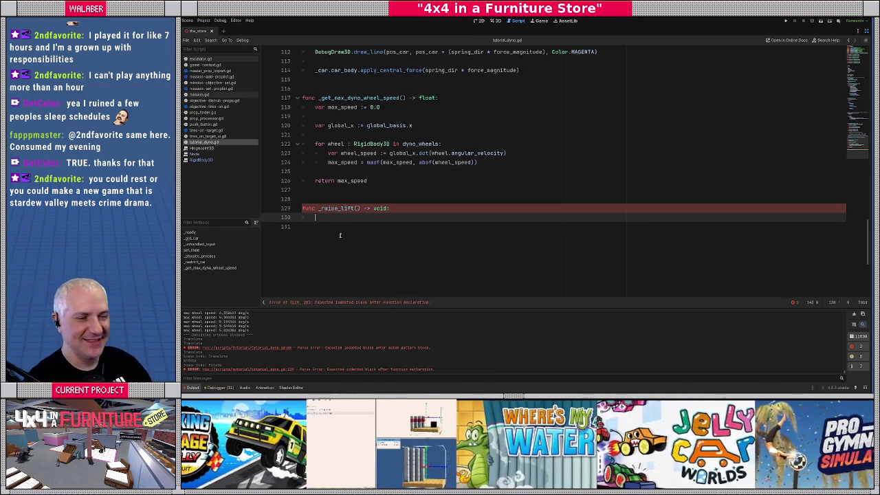
# In _raise_lift(), declare var t := create_tween() and chain set_ease(Tween.EASE_IN_OUT).
pyautogui.write('var t := create_t')
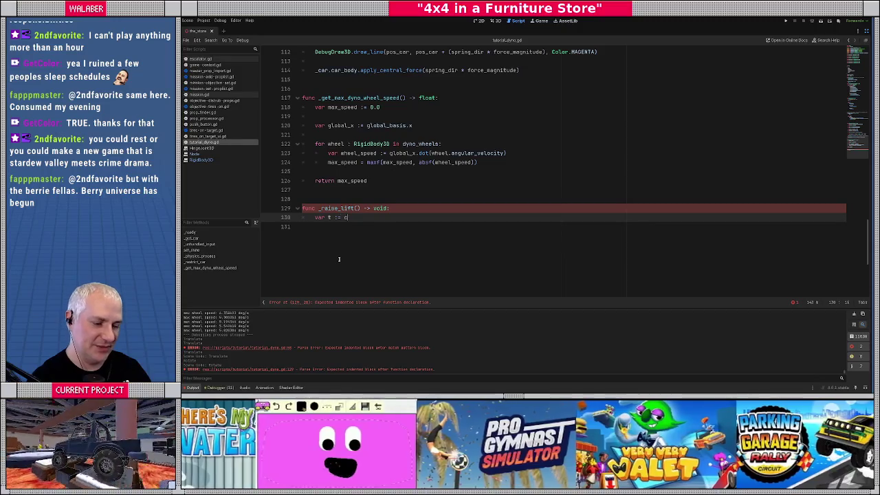
pyautogui.press('Return')
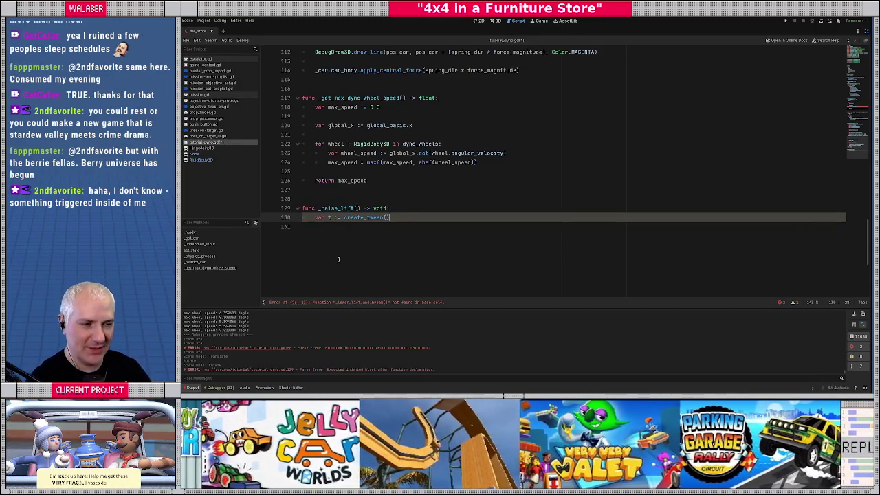
pyautogui.press('Return')
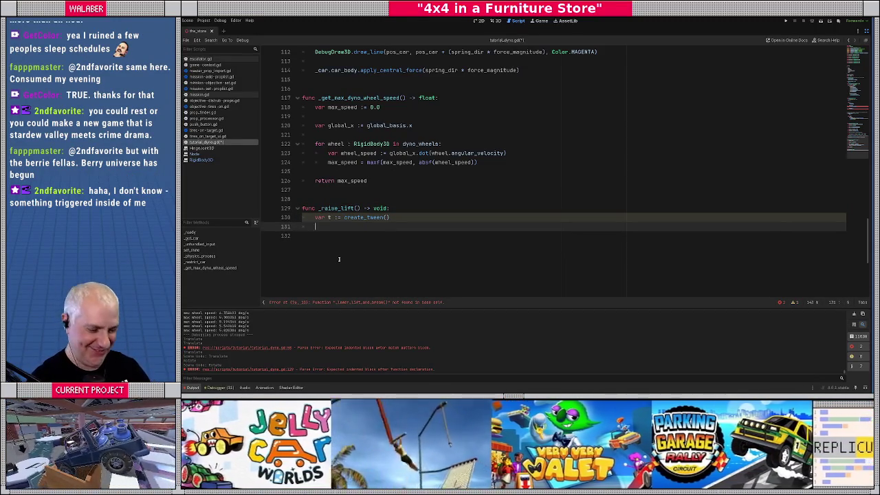
pyautogui.write('t.set')
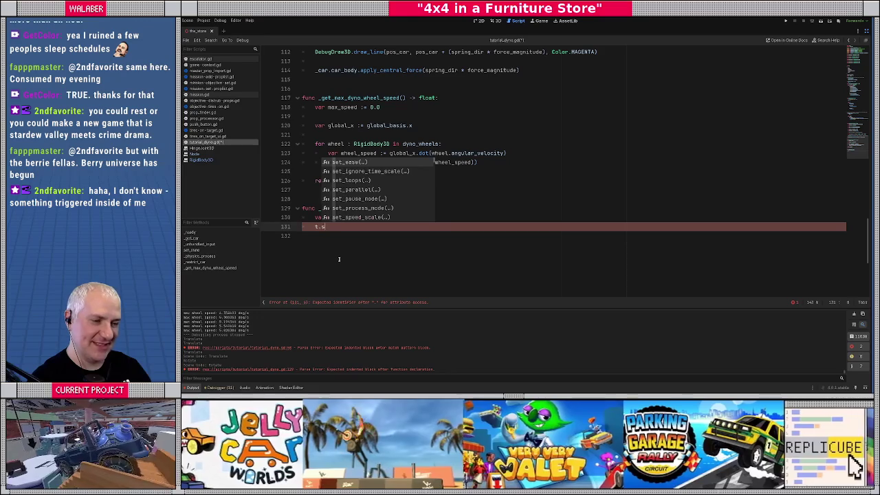
pyautogui.write('_ea')
pyautogui.press('Return')
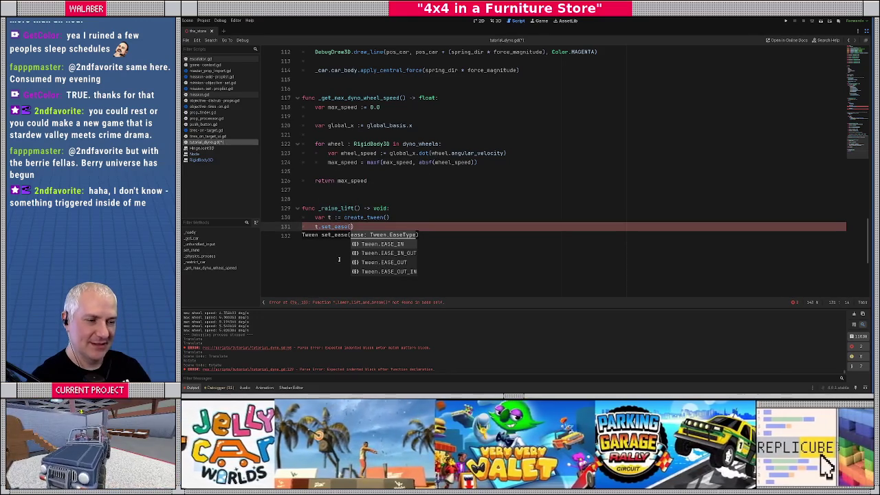
pyautogui.press('Down')
pyautogui.press('Return')
pyautogui.press('Return')
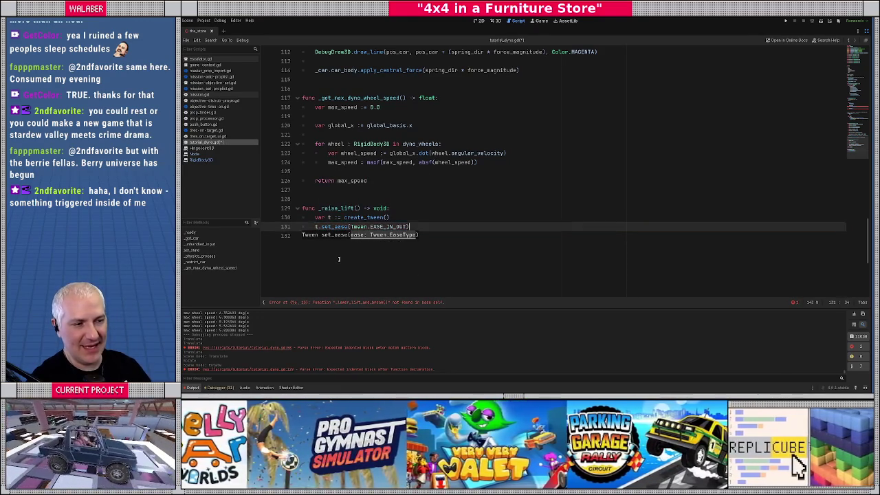
# Chain set_trans(Tween.TRANS_QUAD) onto the tween.
pyautogui.write('et_tr')
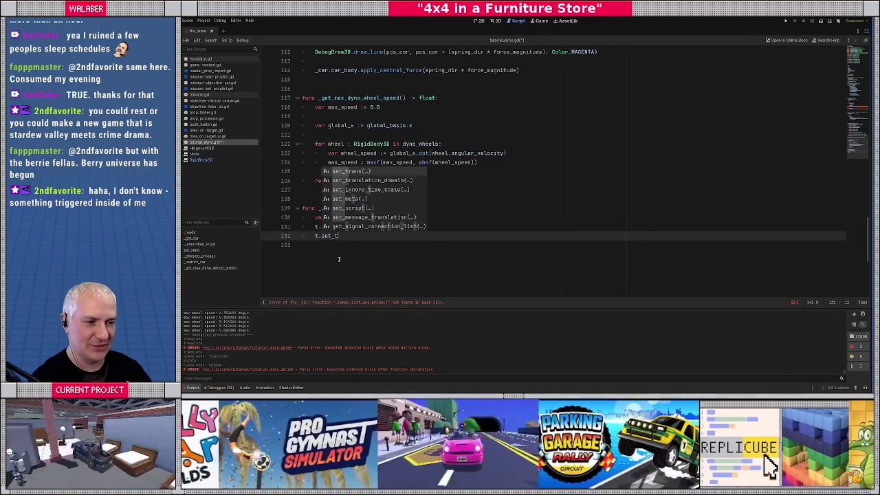
pyautogui.press('Return')
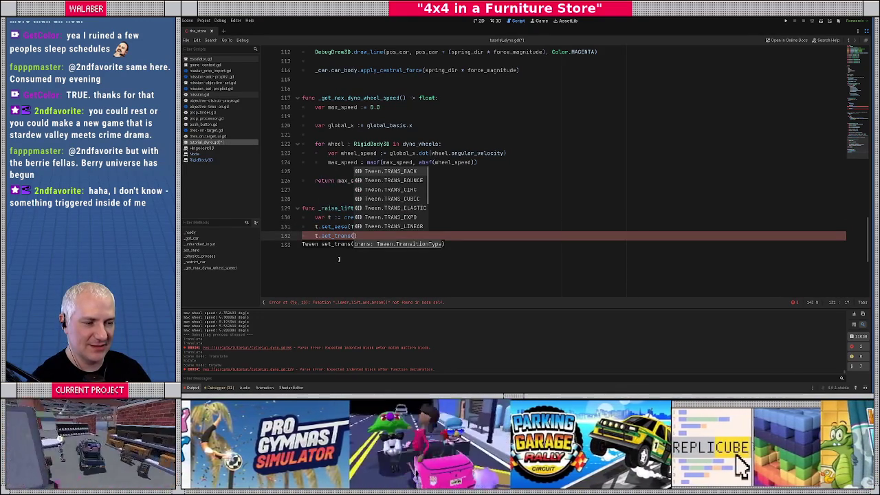
pyautogui.press('Down')
pyautogui.press('Down')
pyautogui.press('Down')
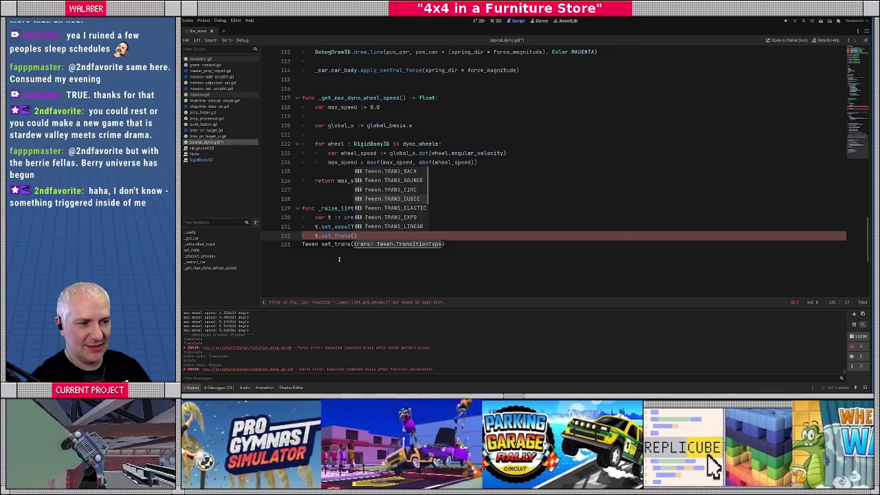
pyautogui.press('Down')
pyautogui.press('Down')
pyautogui.press('Down')
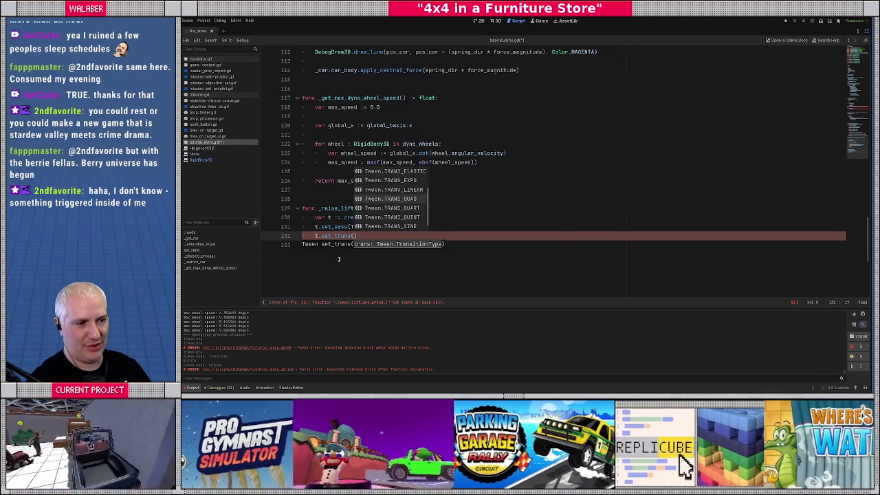
pyautogui.press('Return')
pyautogui.press('Return')
# Start an empty t.tween_property() call on line 133.
pyautogui.write('t.tween_')
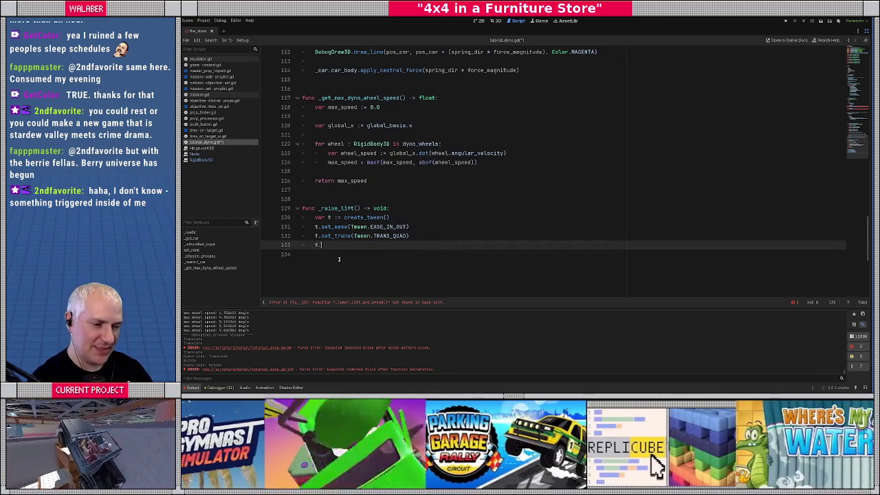
pyautogui.press('Down')
pyautogui.press('Down')
pyautogui.press('Down')
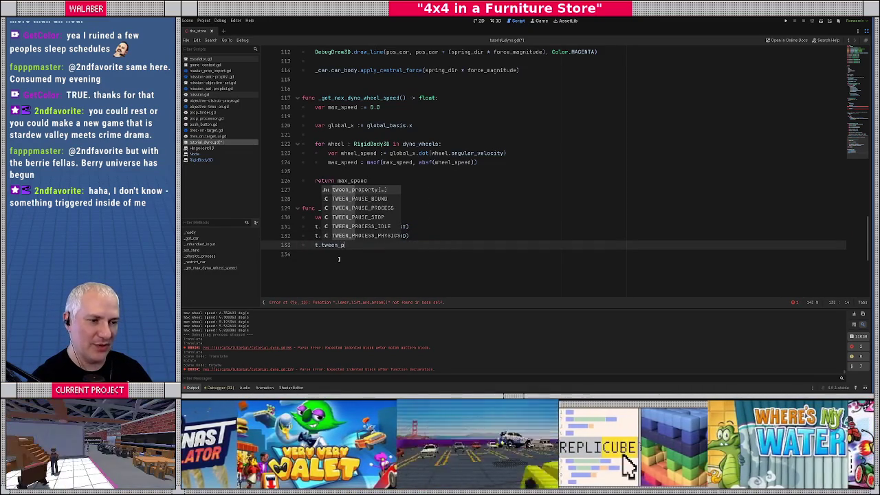
pyautogui.press('Return')
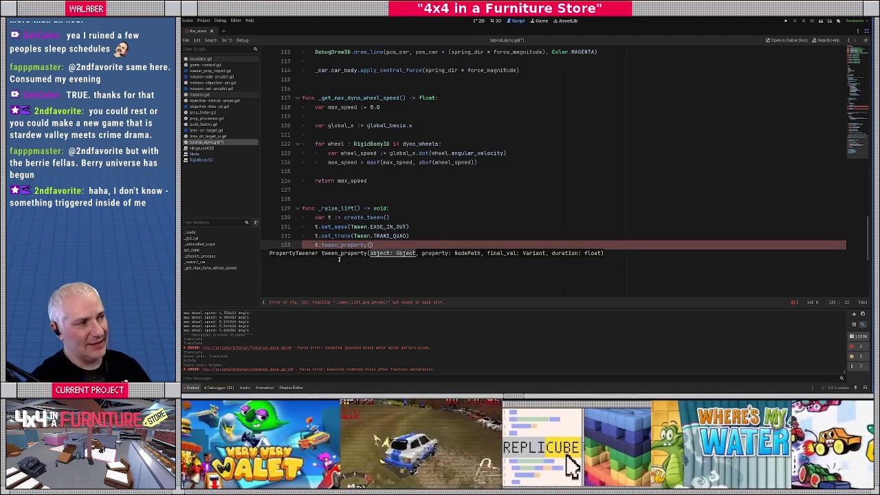
# Tween dyno_lift's "global_transform" property toward a Transform3D target.
pyautogui.scroll(20, 339, 258)
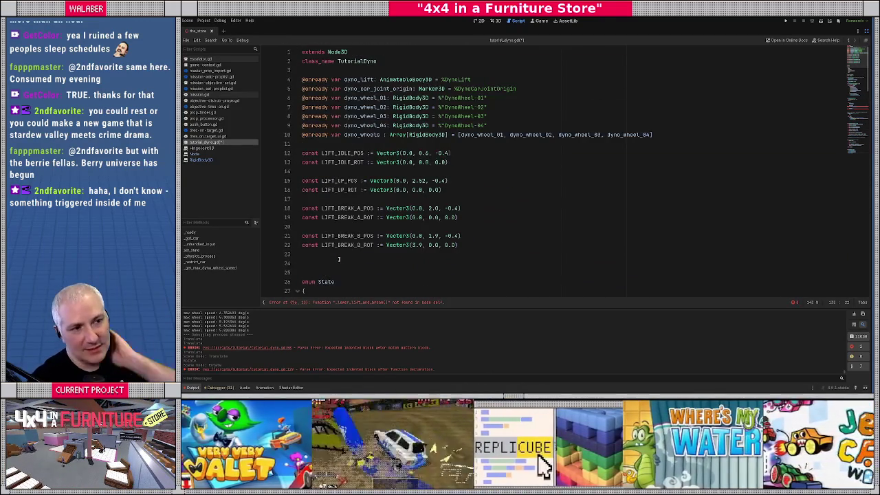
pyautogui.write('dy')
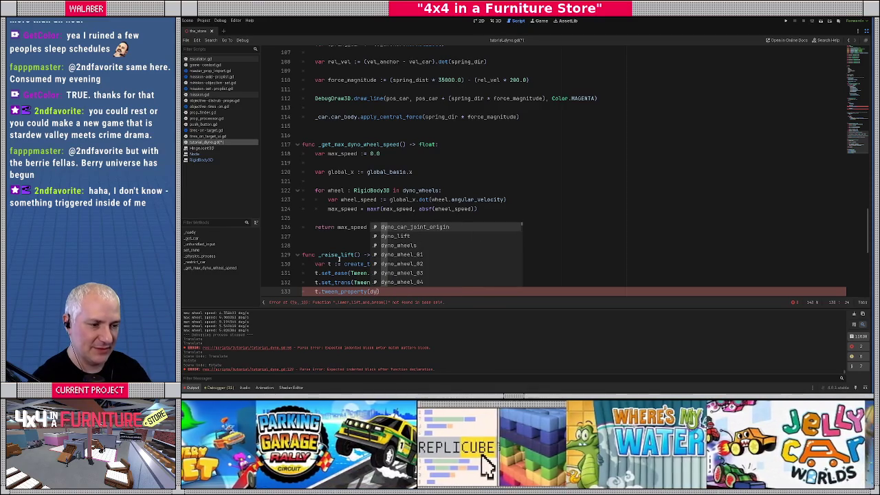
pyautogui.write('no_l')
pyautogui.press('Return')
pyautogui.write(',')
pyautogui.write(' "')
pyautogui.write('global_tra')
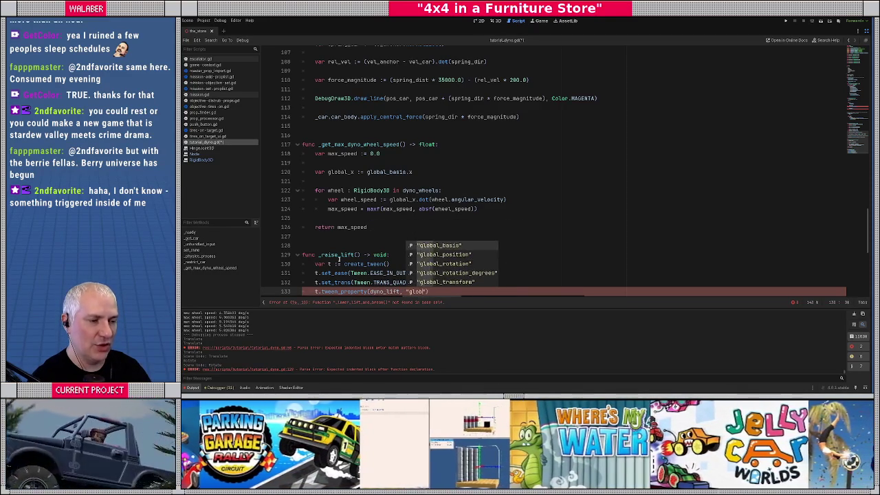
pyautogui.press('Return')
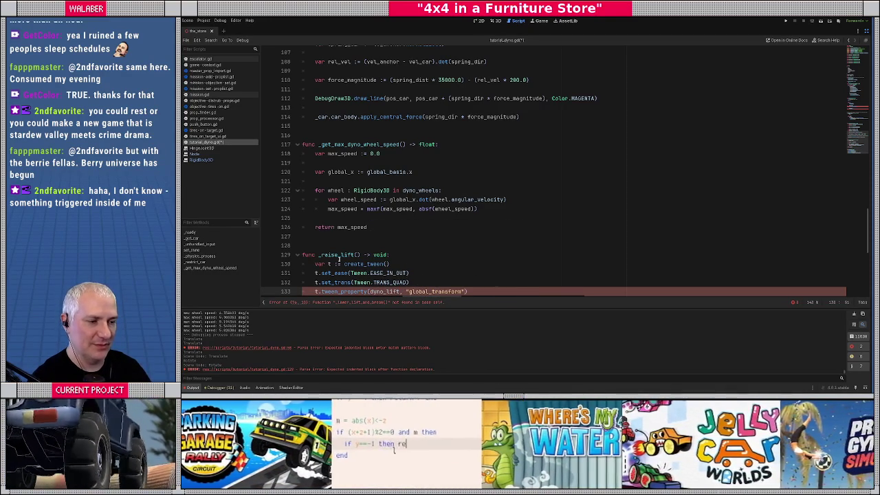
pyautogui.write(', Trans')
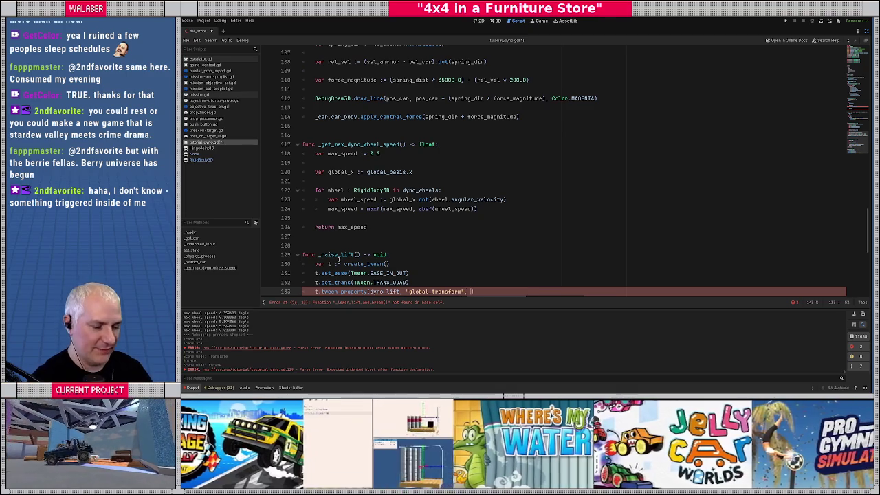
pyautogui.write('form3d')
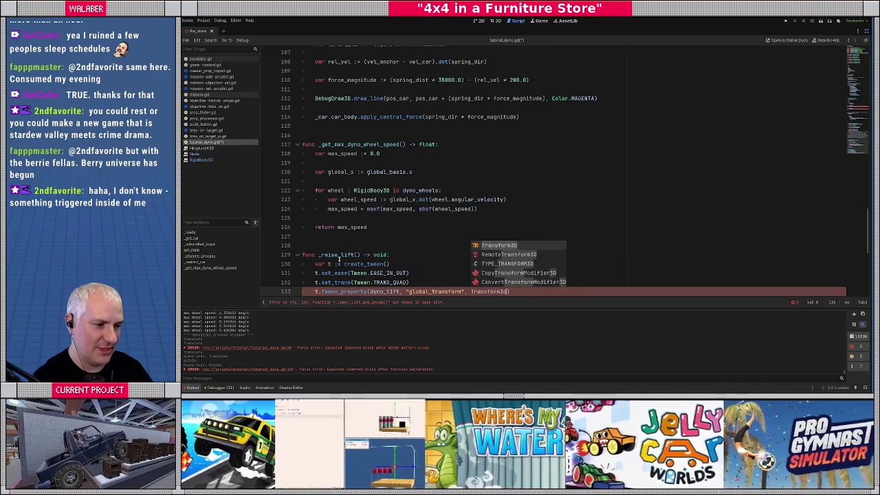
pyautogui.press('Return')
pyautogui.scroll(-5, 537, 184)
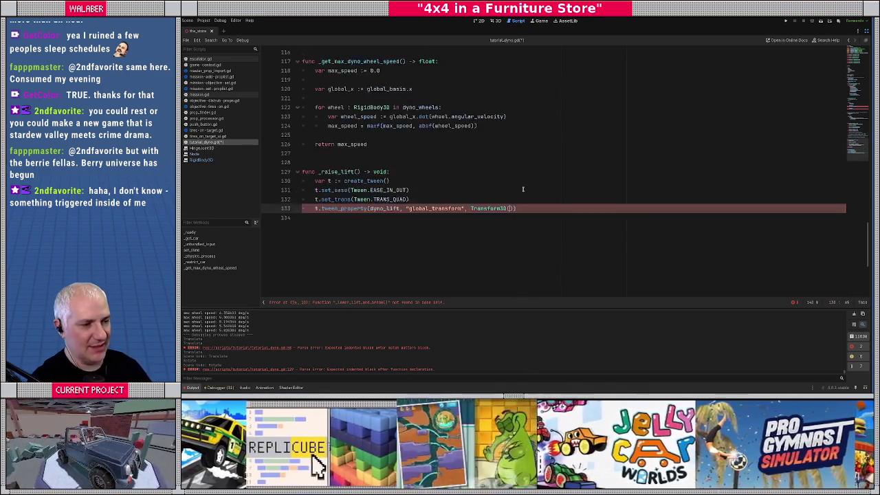
pyautogui.press('BackSpace')
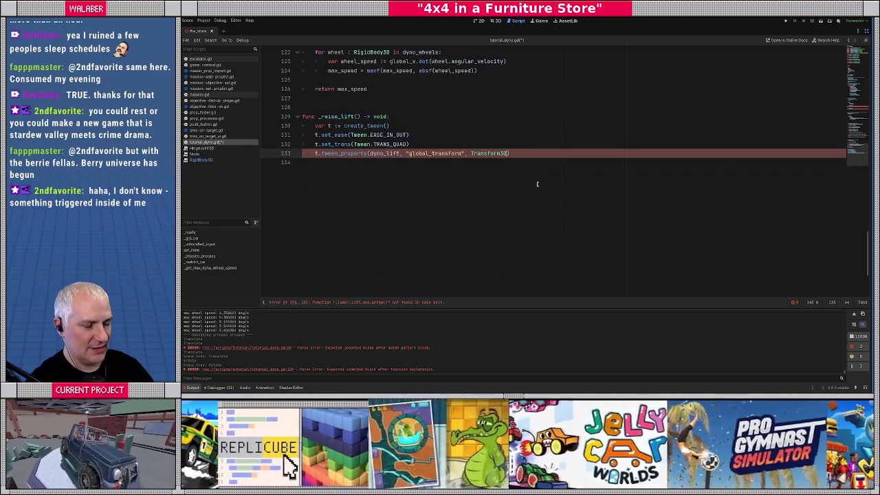
# Build the Transform3D basis with Basis.from_euler(LIFT_UP_ROT).
pyautogui.write('(')
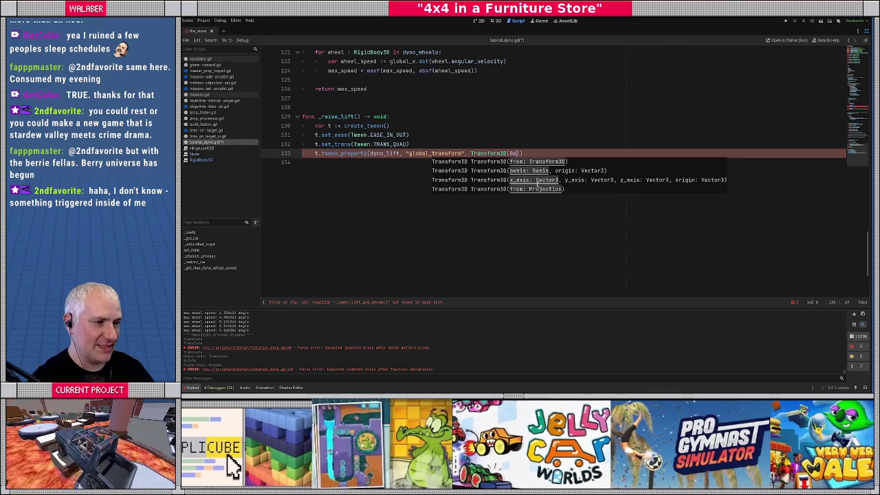
pyautogui.write('Basis.')
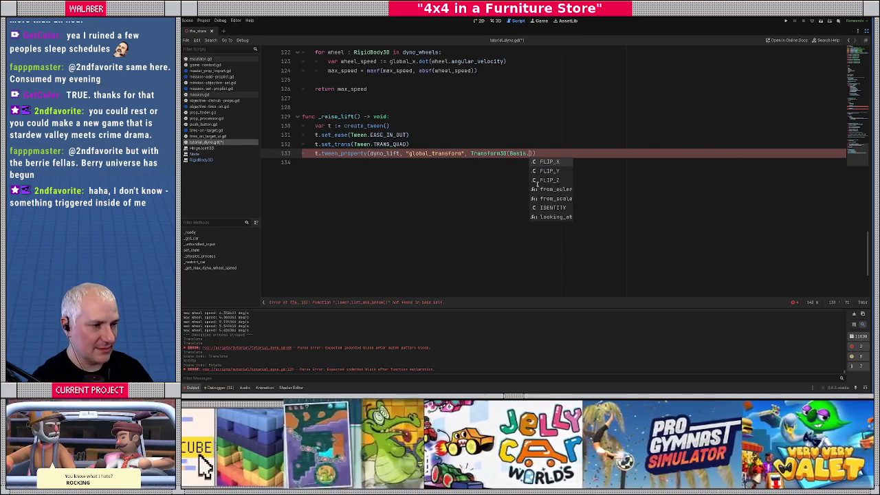
pyautogui.press('Down')
pyautogui.press('Down')
pyautogui.press('Down')
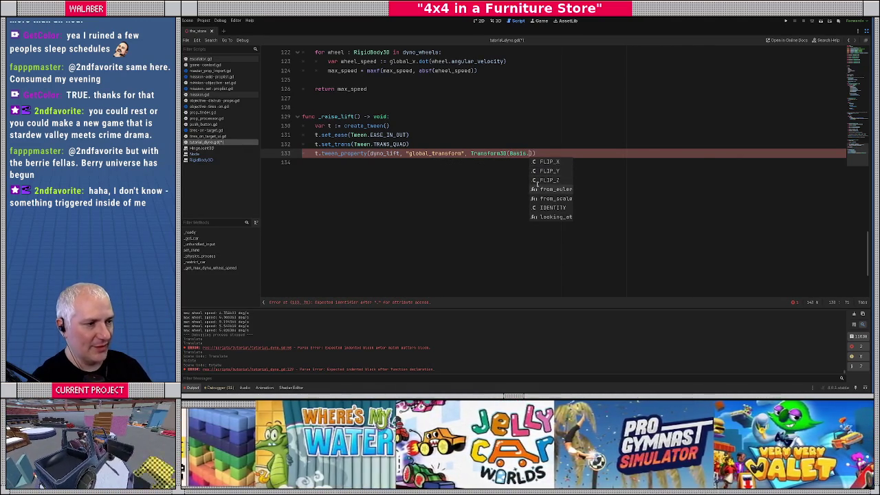
pyautogui.press('Return')
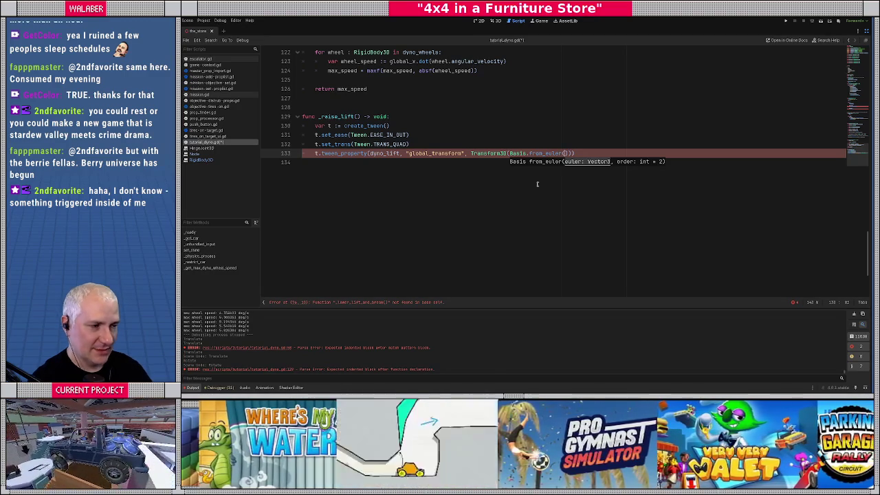
pyautogui.scroll(20, 538, 184)
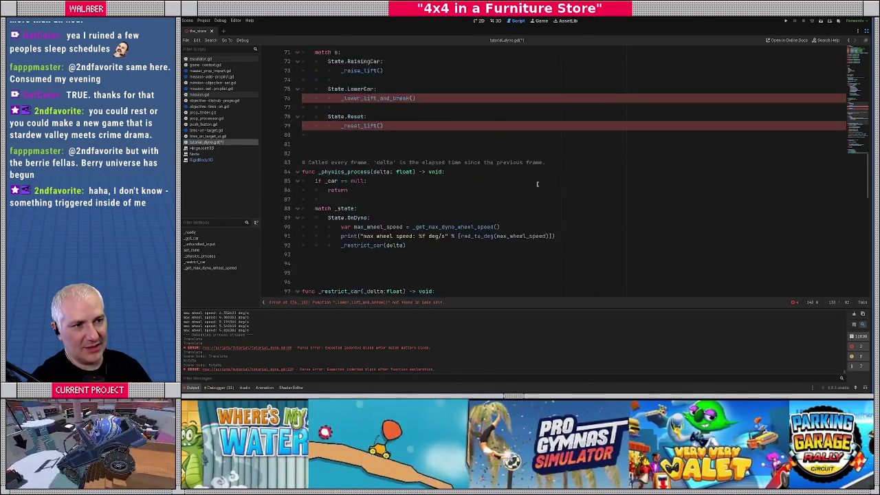
pyautogui.scroll(5, 537, 184)
pyautogui.write('LIFT_')
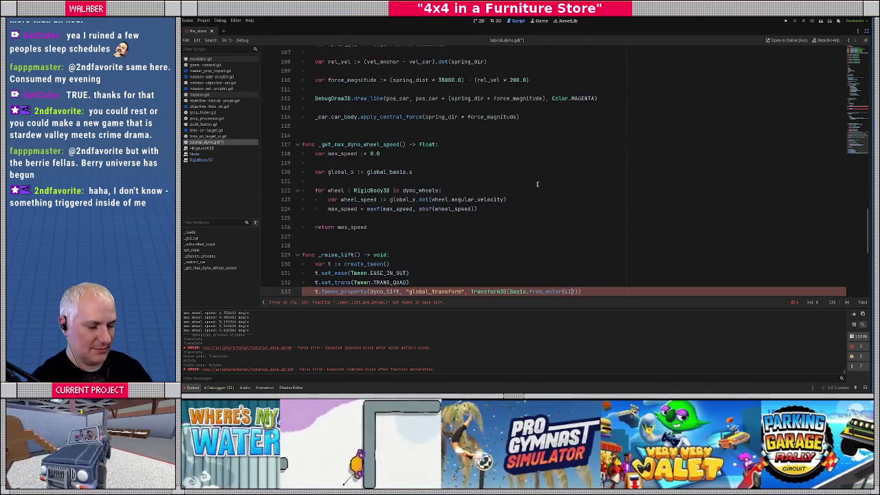
pyautogui.write('UP')
pyautogui.press('Return')
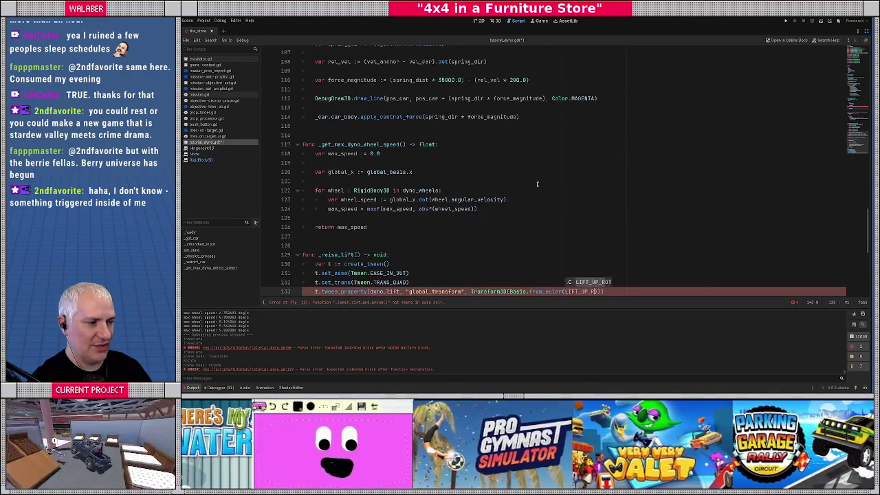
pyautogui.write('OT),')
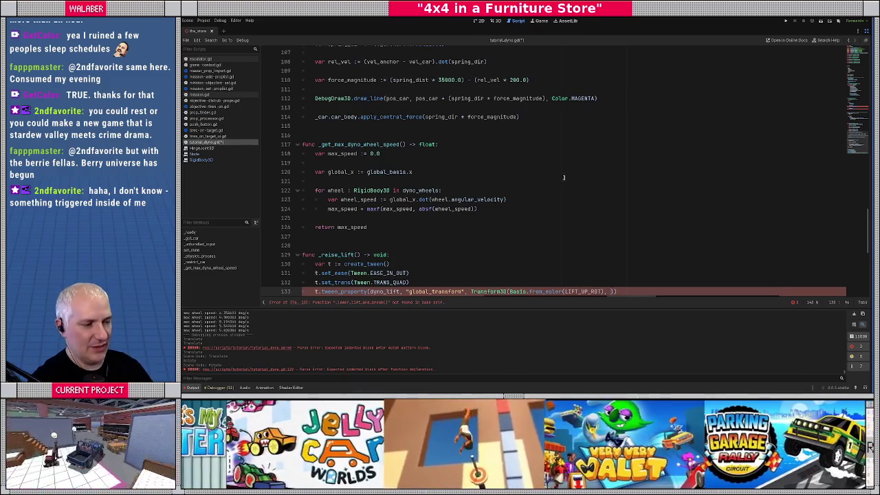
# Finish the call with LIFT_UP_POS as origin and LIFT_UP_DUR as duration.
pyautogui.scroll(-4, 546, 182)
pyautogui.press('BackSpace')
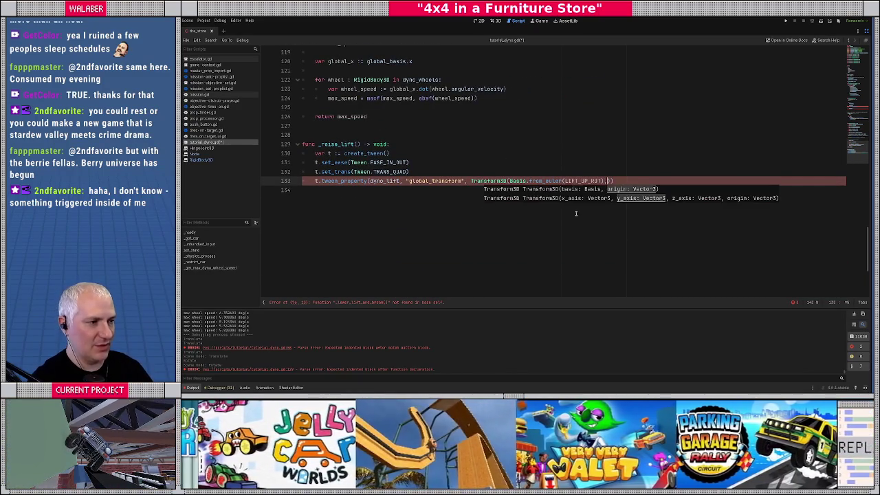
pyautogui.write('LIFT_UP')
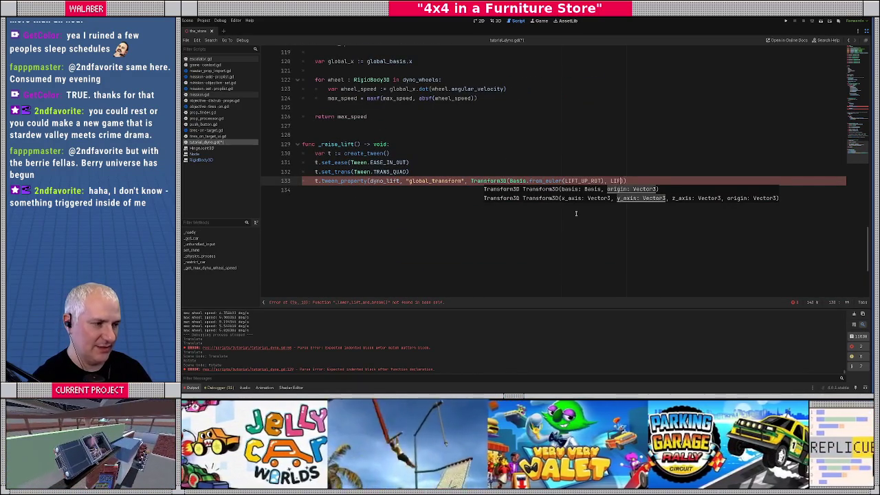
pyautogui.write('_P')
pyautogui.press('Return')
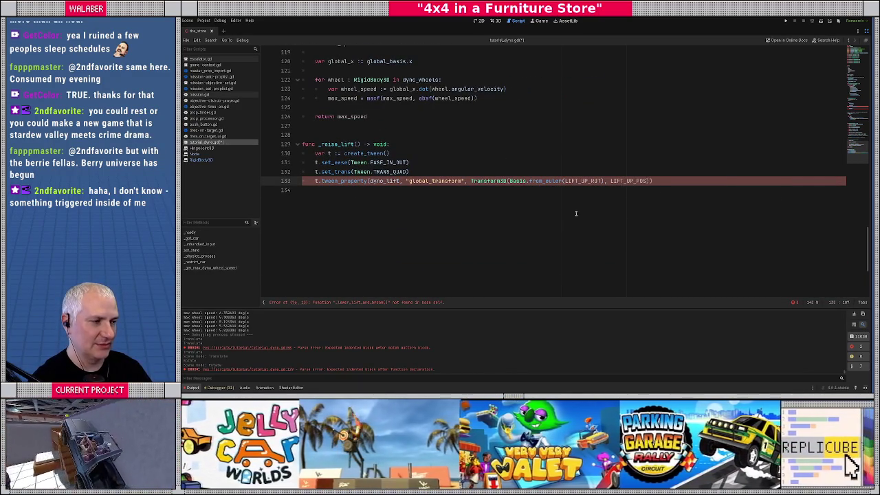
pyautogui.write('), LIF')
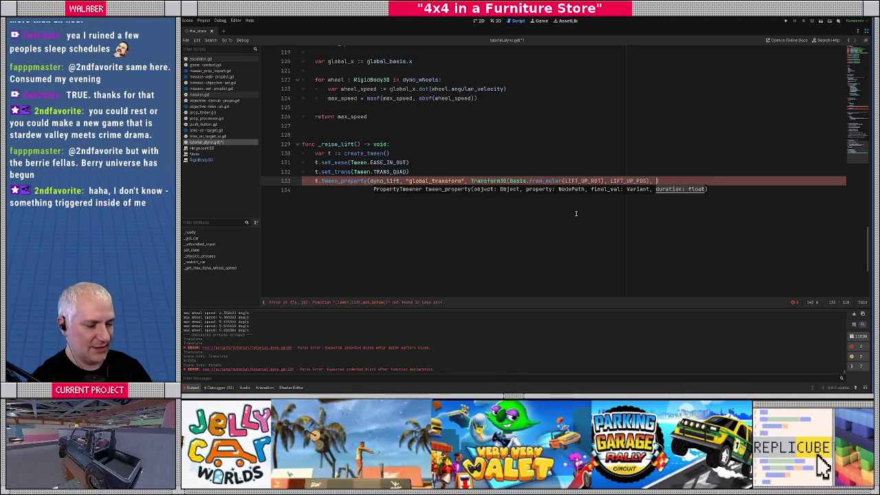
pyautogui.write('T_UP_DUR')
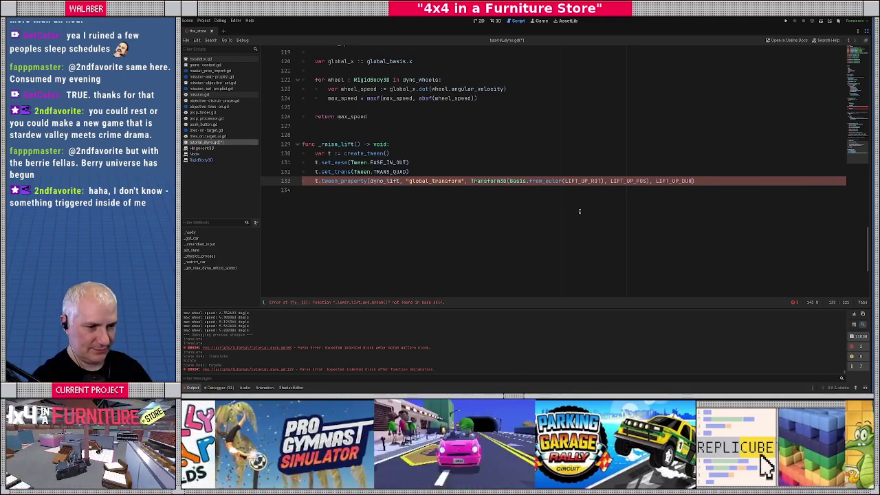
pyautogui.doubleClick(675, 181)
pyautogui.hotkey('ctrl', 'c')
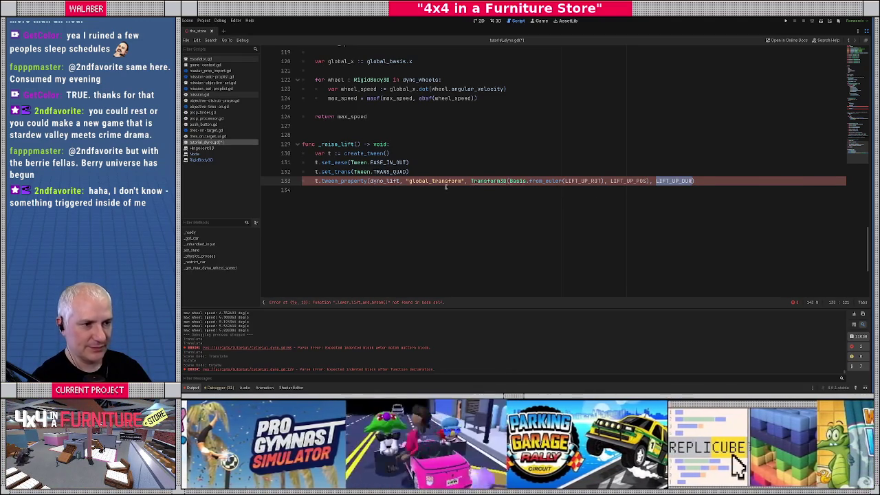
# Declare the LIFT_UP_DUR constant and place it below the other LIFT_UP constants.
pyautogui.scroll(20, 550, 177)
pyautogui.scroll(8, 422, 175)
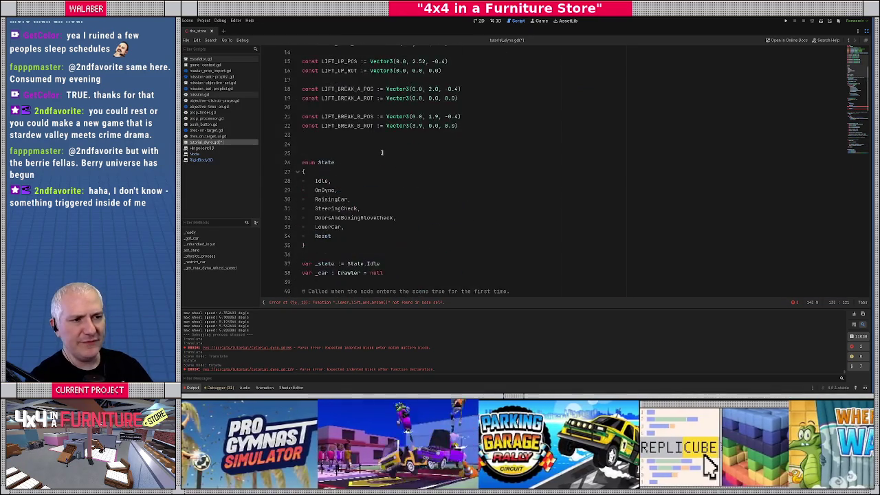
pyautogui.click(462, 154)
pyautogui.press('Return')
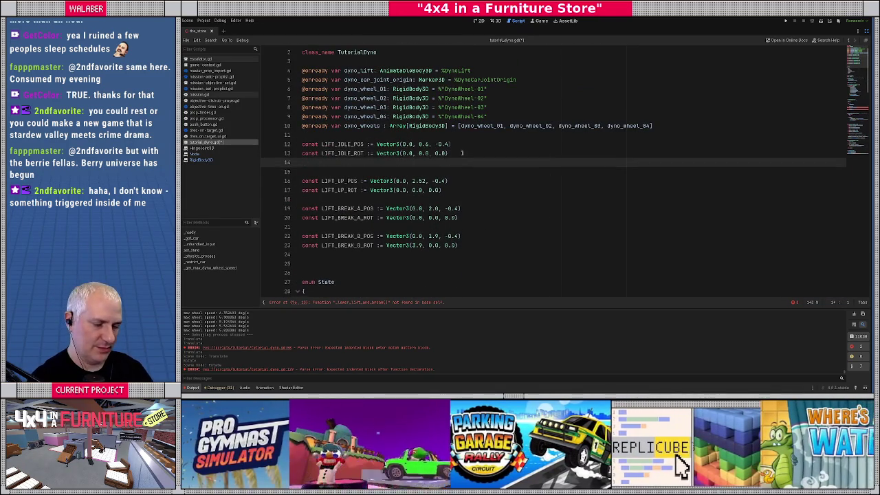
pyautogui.write('const')
pyautogui.hotkey('ctrl', 'v')
pyautogui.write(':= ')
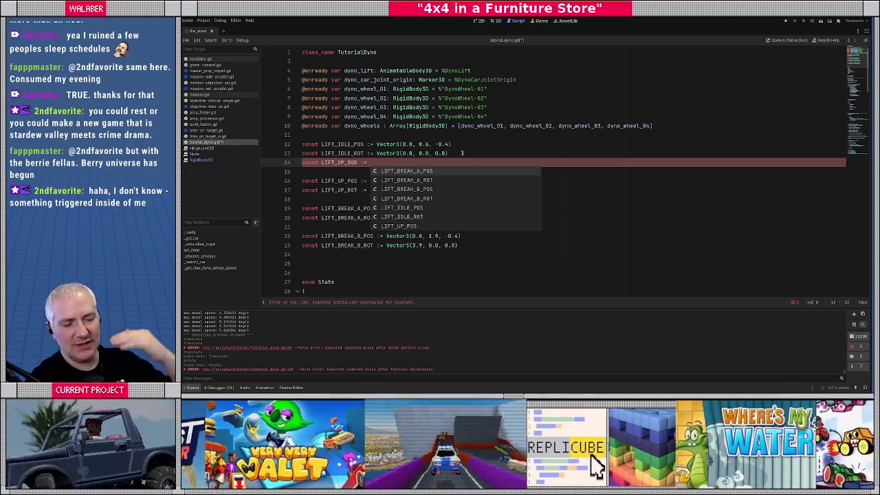
pyautogui.write('1')
pyautogui.press('BackSpace')
pyautogui.press('BackSpace')
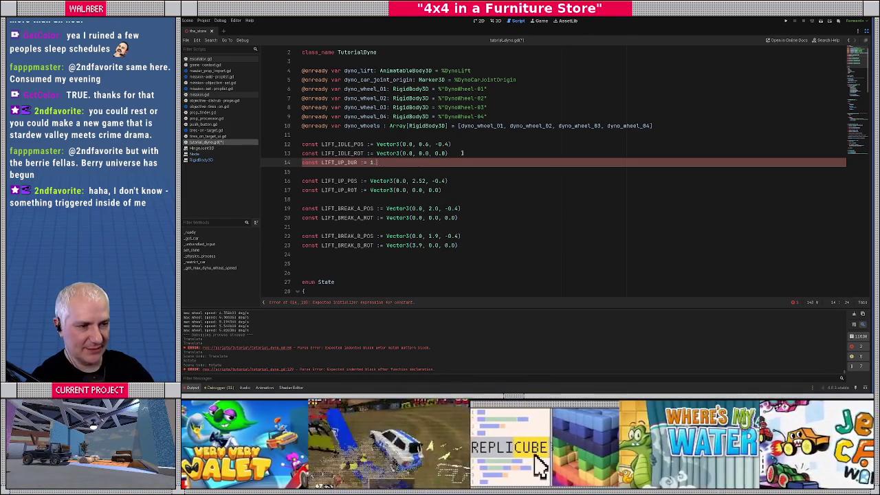
pyautogui.write('0')
pyautogui.press('Down')
pyautogui.press('Down')
pyautogui.press('Down')
pyautogui.press('Down')
pyautogui.press('Up')
pyautogui.press('Up')
pyautogui.press('Up')
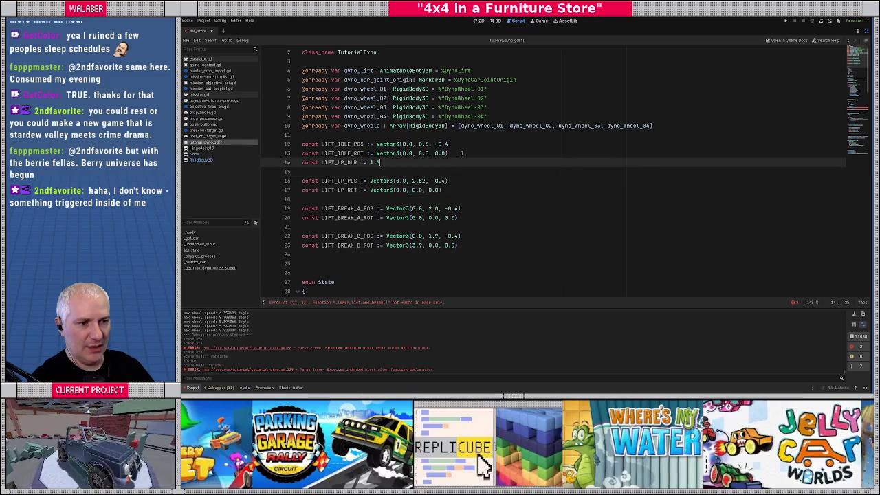
pyautogui.hotkey('alt', 'Down')
pyautogui.hotkey('alt', 'Down')
pyautogui.hotkey('alt', 'Down')
# Add LIFT_RESET_DUR := 2.0 and paste a 0.5 duration line under the break A constants.
pyautogui.press('Up')
pyautogui.press('Up')
pyautogui.press('Up')
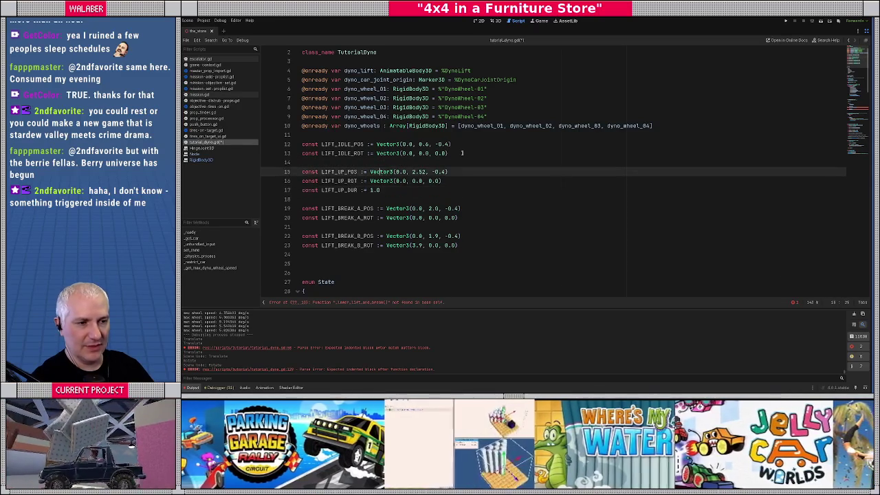
pyautogui.write('const LIFT')
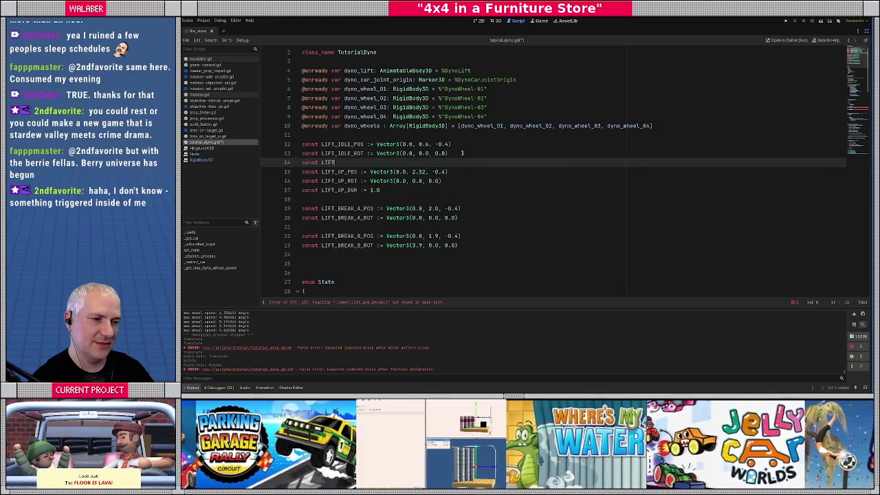
pyautogui.write('_RESET_DUR := ')
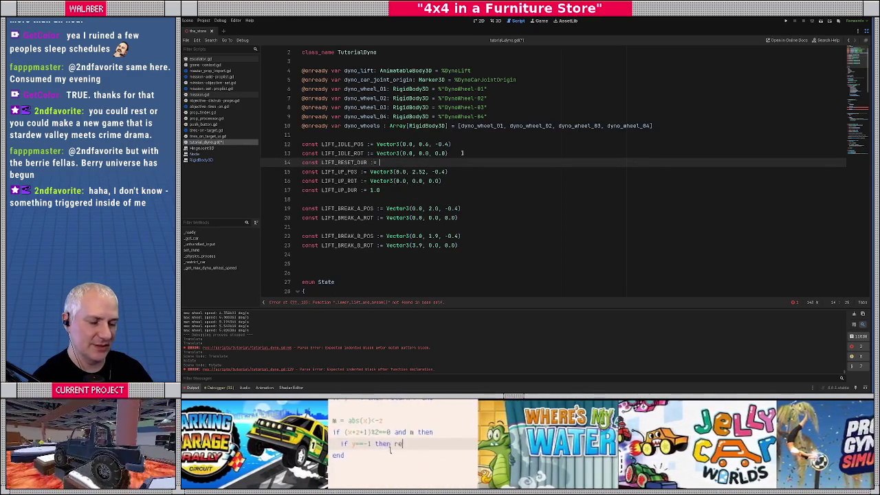
pyautogui.write('2.0')
pyautogui.press('Return')
pyautogui.press('Down')
pyautogui.press('Down')
pyautogui.press('Down')
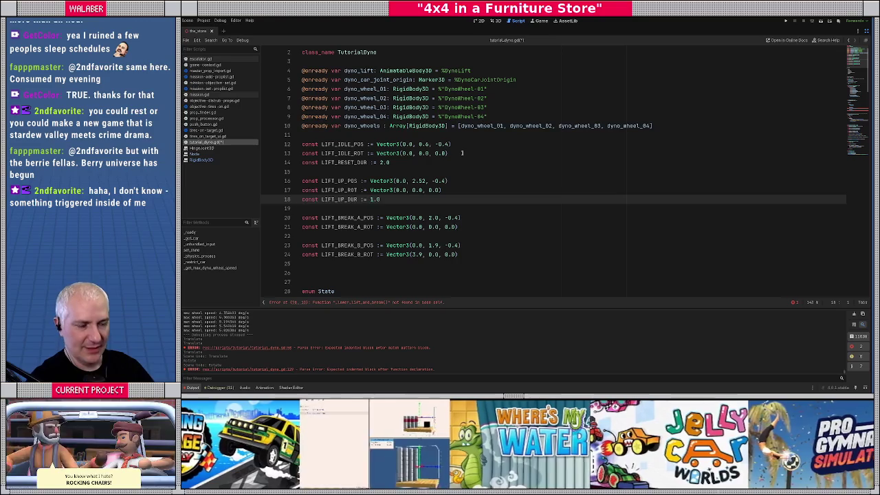
pyautogui.hotkey('shift', 'Home')
pyautogui.hotkey('ctrl', 'c')
pyautogui.press('Down')
pyautogui.press('Down')
pyautogui.press('Down')
pyautogui.hotkey('ctrl', 'v')
pyautogui.press('BackSpace')
pyautogui.press('BackSpace')
pyautogui.press('BackSpace')
pyautogui.write('0.5')
pyautogui.press('Return')
# Name it LIFT_BREAK_A_DUR and add LIFT_BREAK_B_DUR := 0.3 under break B.
pyautogui.press('Down')
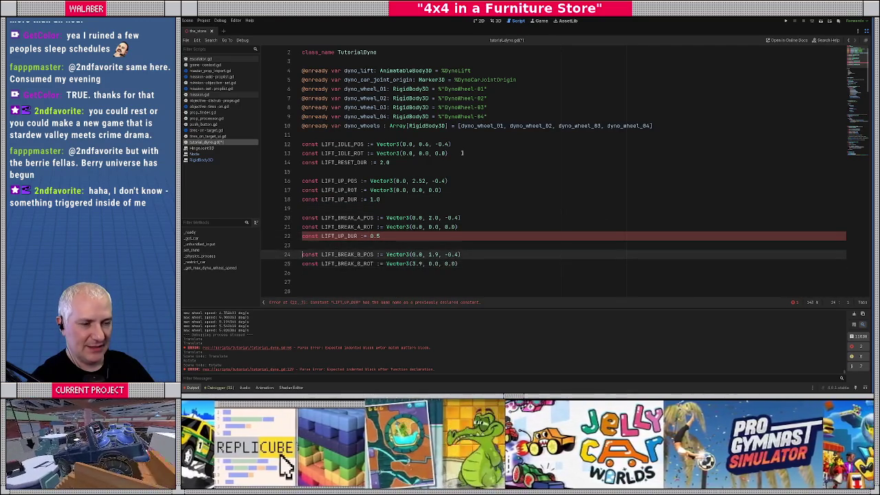
pyautogui.press('Up')
pyautogui.press('Up')
pyautogui.write('BREAK_')
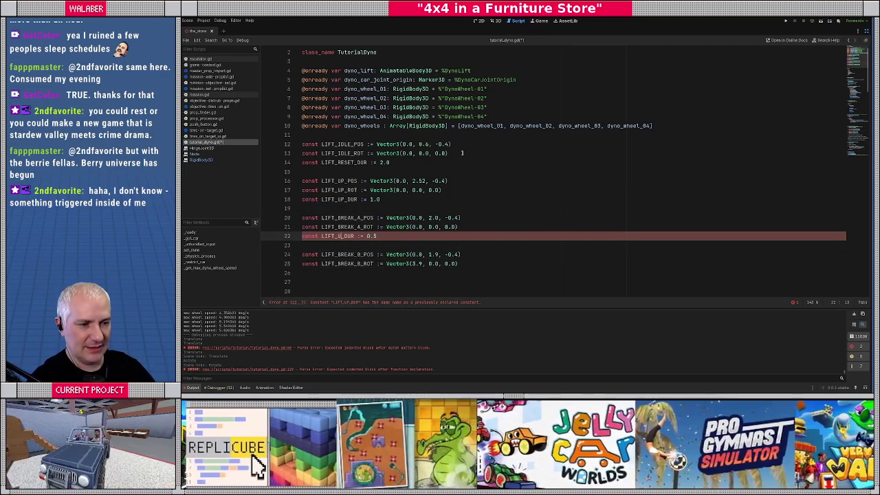
pyautogui.press('Delete')
pyautogui.press('Delete')
pyautogui.press('Delete')
pyautogui.write('AK_A')
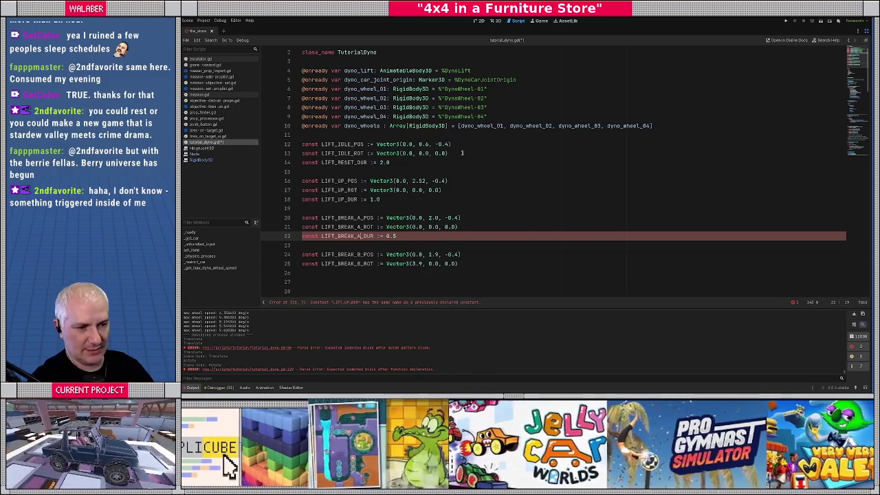
pyautogui.press('Down')
pyautogui.press('Down')
pyautogui.press('Down')
pyautogui.hotkey('ctrl', 'v')
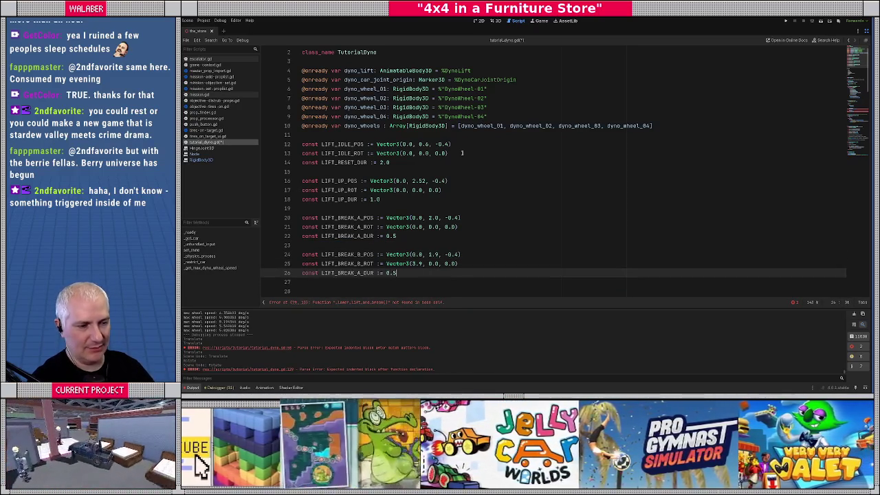
pyautogui.press('BackSpace')
pyautogui.write('3')
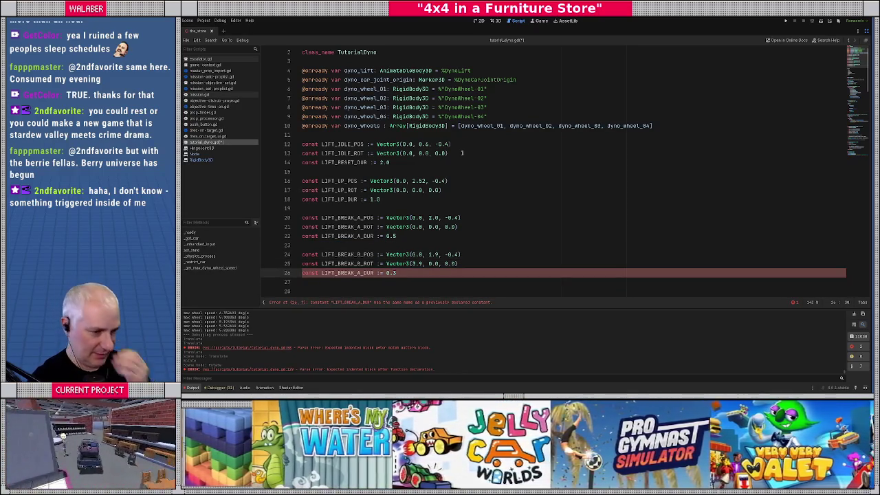
pyautogui.press('Left')
pyautogui.press('Left')
pyautogui.press('Left')
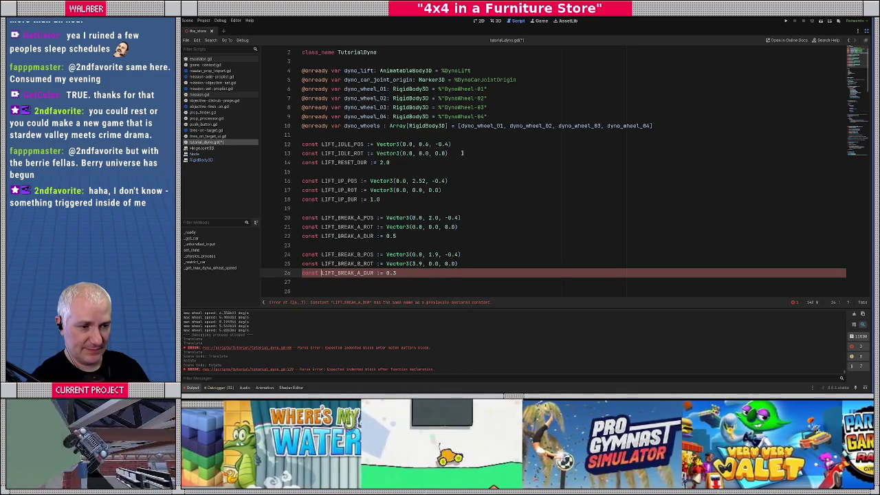
pyautogui.press('Left')
pyautogui.press('BackSpace')
pyautogui.write('B')
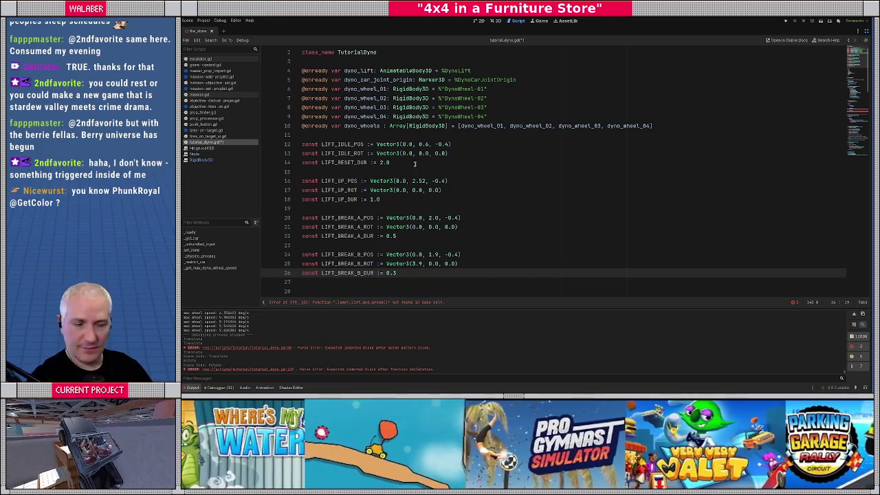
pyautogui.click(408, 207)
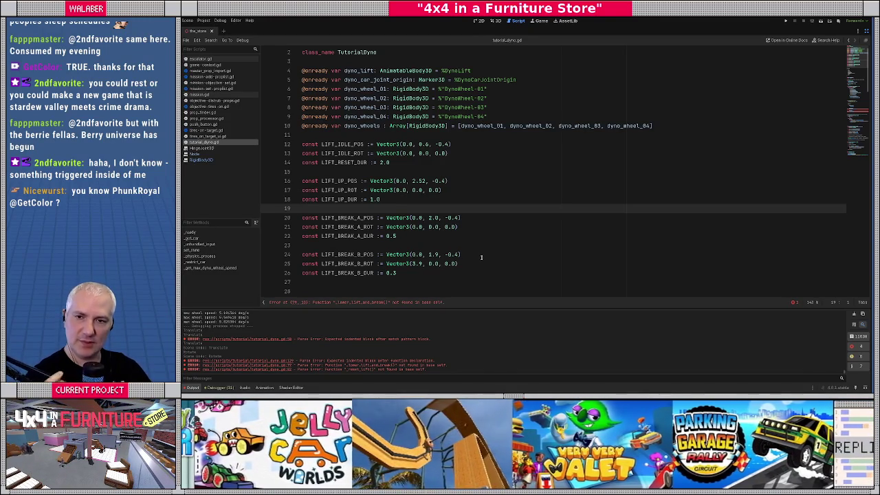
# Copy the _raise_lift function and paste a duplicate below it.
pyautogui.scroll(-8, 484, 254)
pyautogui.scroll(-8, 385, 216)
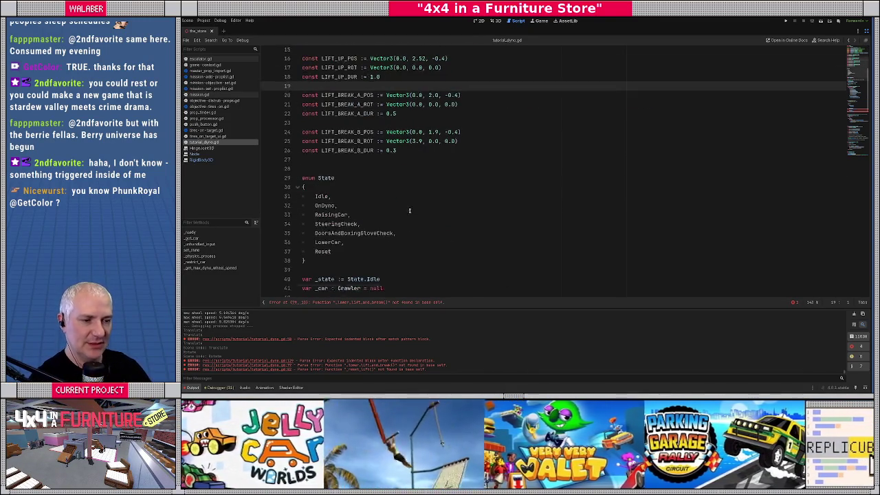
pyautogui.scroll(-4, 387, 217)
pyautogui.scroll(-4, 368, 187)
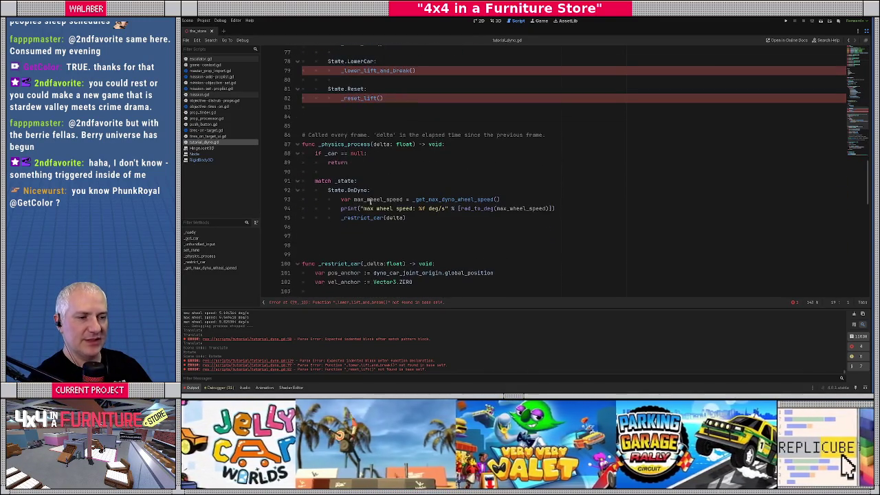
pyautogui.scroll(-7, 354, 228)
pyautogui.scroll(-7, 354, 228)
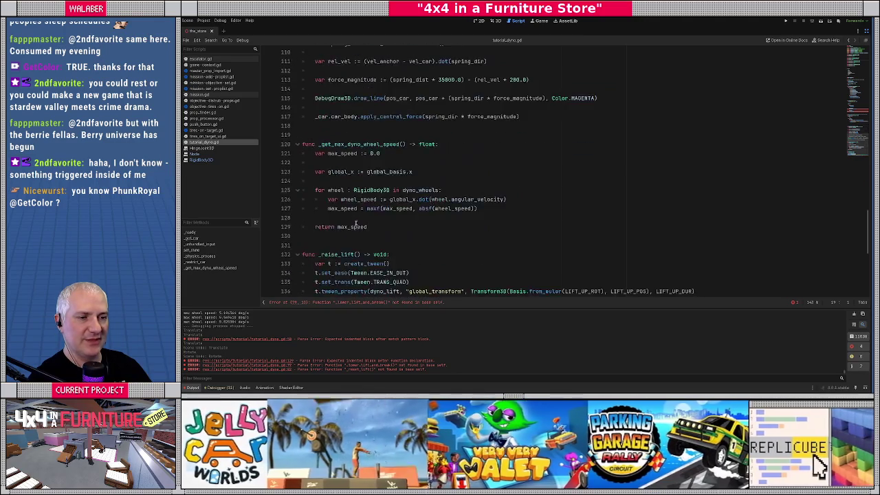
pyautogui.moveTo(309, 190); pyautogui.dragTo(279, 143)
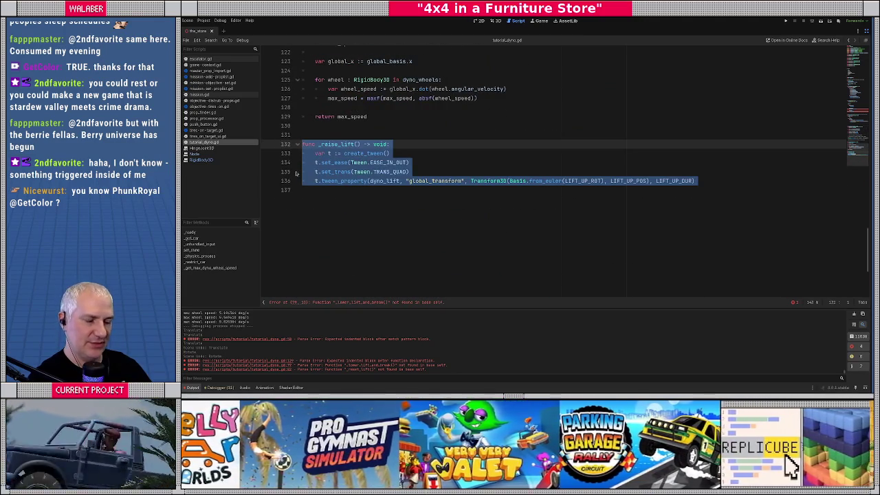
pyautogui.hotkey('ctrl', 'c')
pyautogui.click(312, 191)
pyautogui.press('Return')
pyautogui.press('Return')
pyautogui.hotkey('ctrl', 'v')
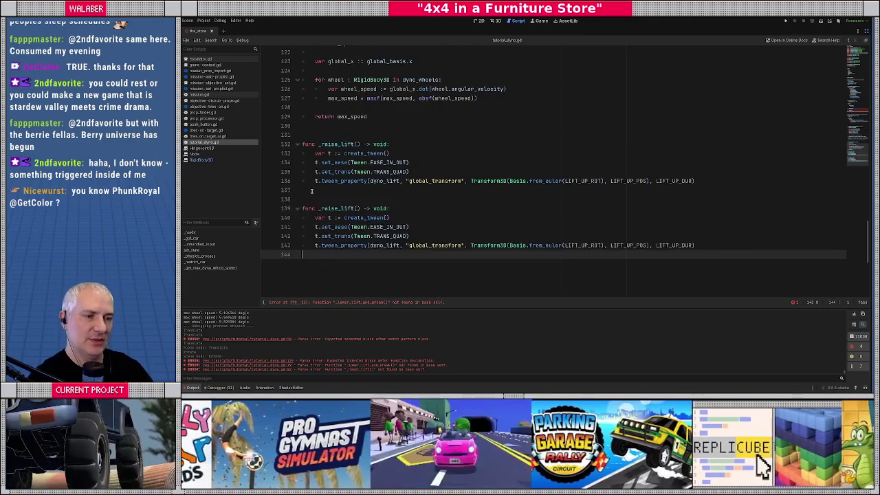
# Rename the duplicate to _lower_lift_and_break.
pyautogui.scroll(2, 357, 182)
pyautogui.scroll(18, 357, 181)
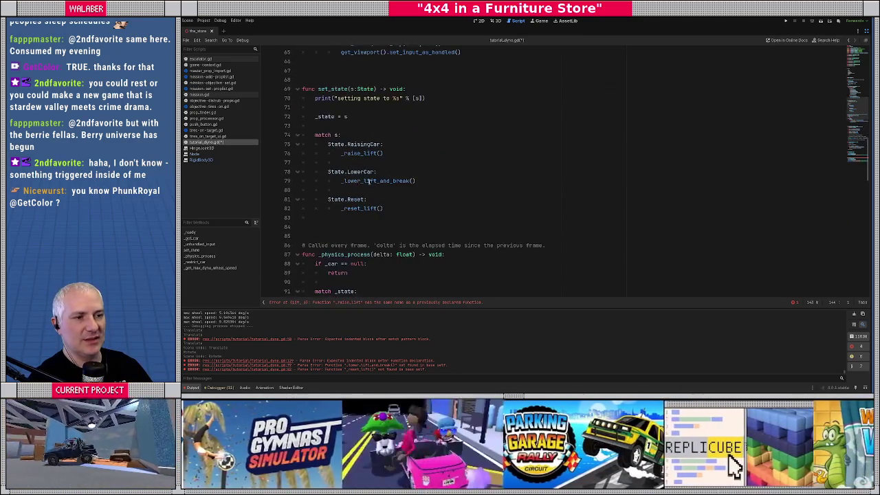
pyautogui.doubleClick(372, 181)
pyautogui.scroll(-20, 372, 180)
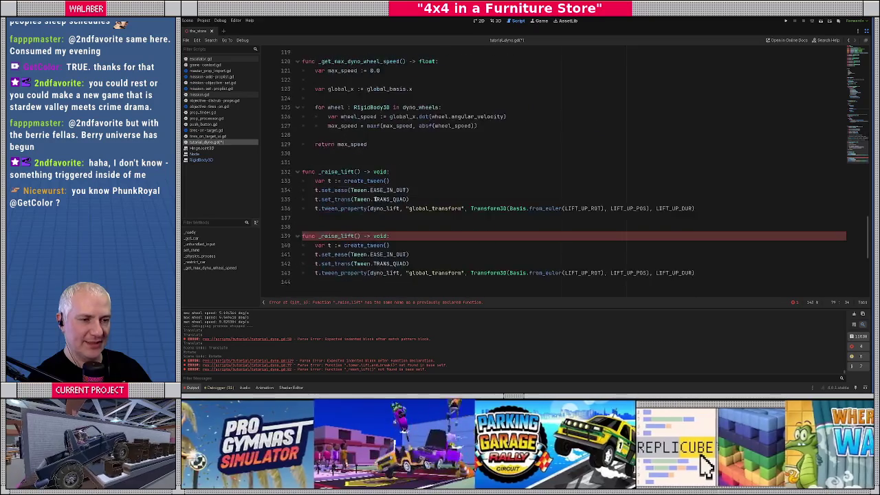
pyautogui.click(333, 180)
pyautogui.doubleClick(332, 181)
pyautogui.hotkey('ctrl', 'v')
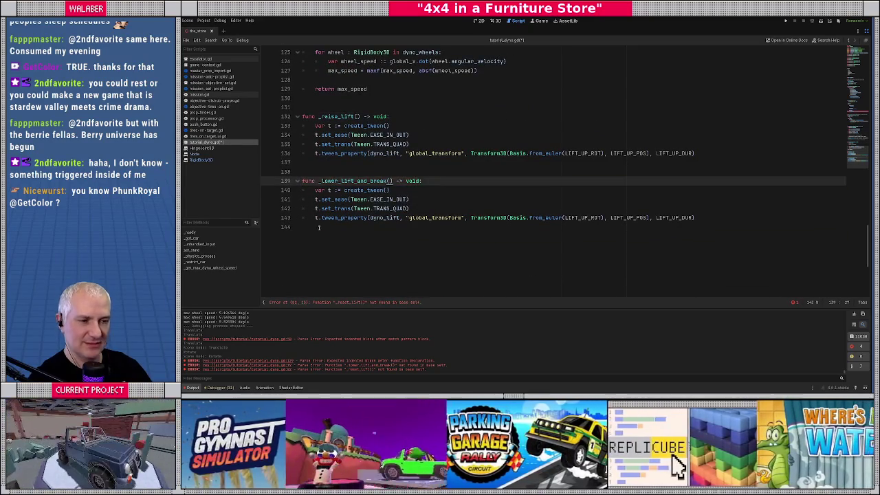
# Paste another copy of _lower_lift_and_break underneath and select its name.
pyautogui.moveTo(308, 228); pyautogui.dragTo(279, 181)
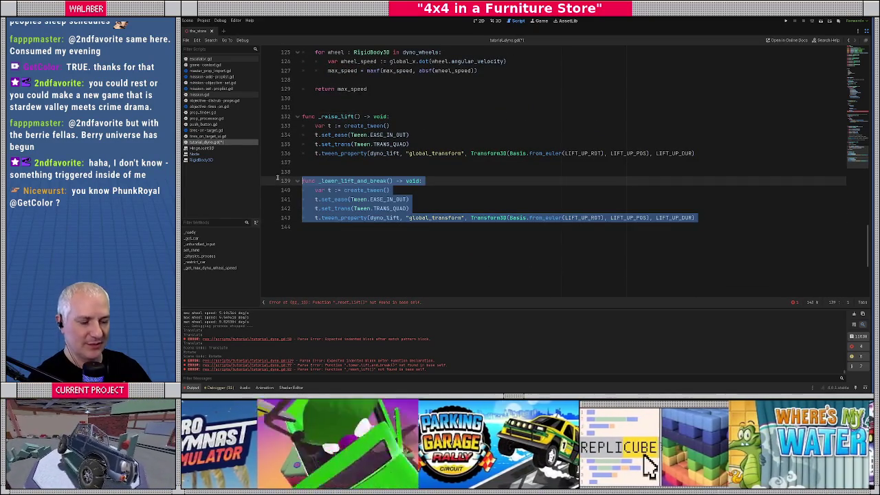
pyautogui.click(307, 226)
pyautogui.press('Return')
pyautogui.press('Return')
pyautogui.hotkey('ctrl', 'v')
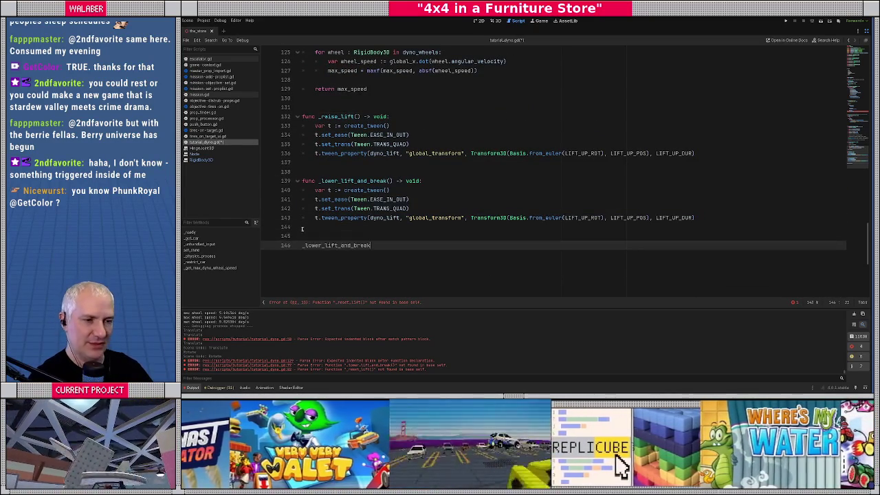
pyautogui.moveTo(313, 183); pyautogui.dragTo(323, 227)
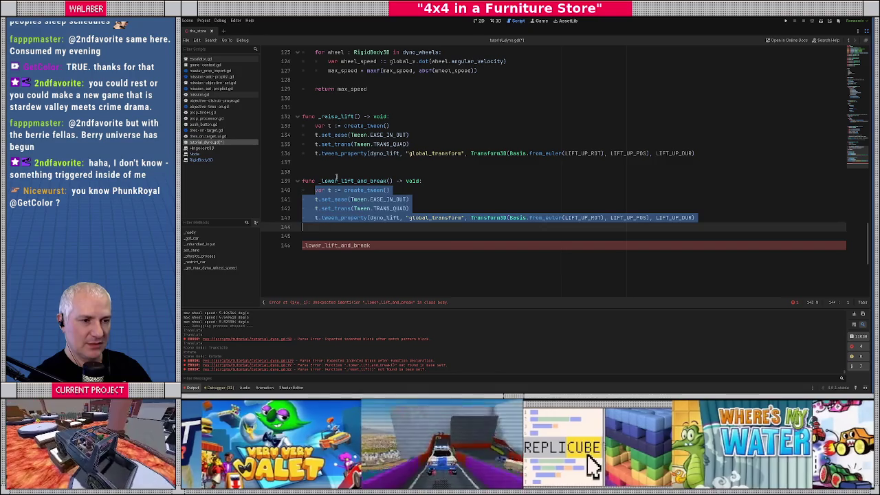
pyautogui.moveTo(303, 172); pyautogui.dragTo(334, 230)
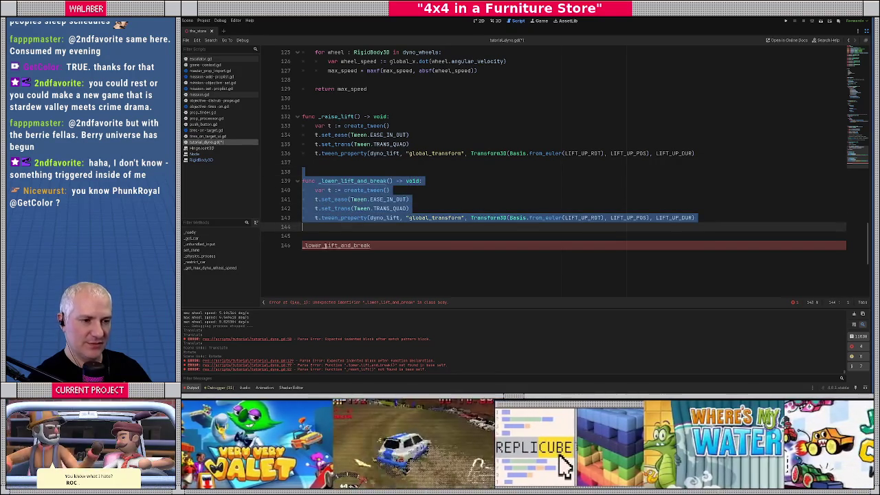
pyautogui.hotkey('ctrl', 'z')
pyautogui.hotkey('ctrl', 'z')
pyautogui.scroll(10, 367, 162)
pyautogui.scroll(3, 377, 130)
pyautogui.doubleClick(364, 89)
pyautogui.scroll(-8, 364, 89)
pyautogui.scroll(-11, 344, 249)
pyautogui.doubleClick(350, 190)
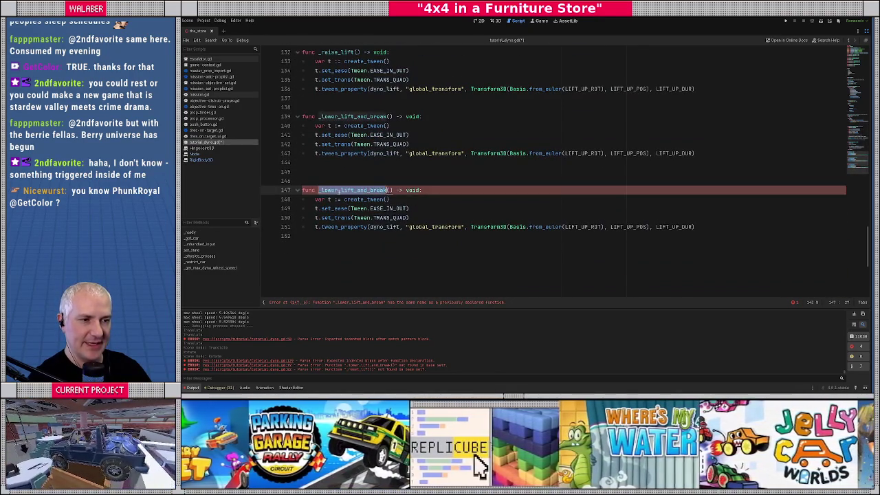
# Rename the copy _reset_lift, targeting LIFT_IDLE_ROT and LIFT_IDLE_POS.
pyautogui.write('_reset_lift')
pyautogui.doubleClick(575, 236)
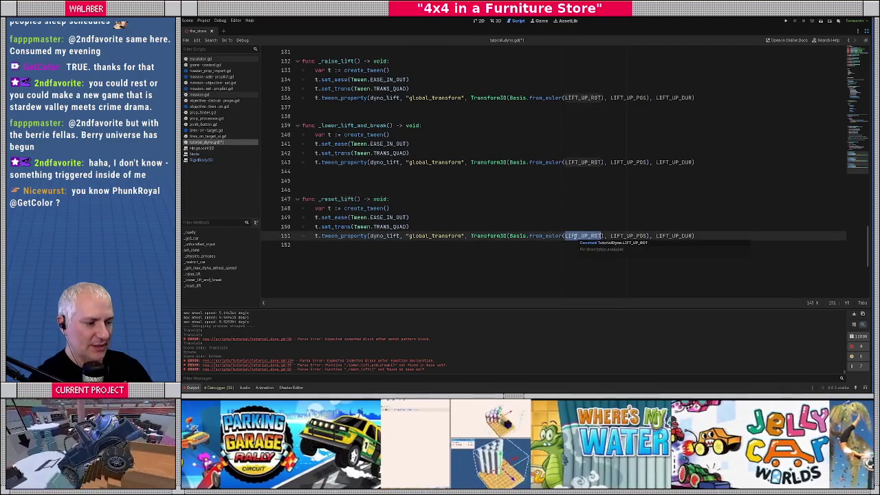
pyautogui.write('LIFT_')
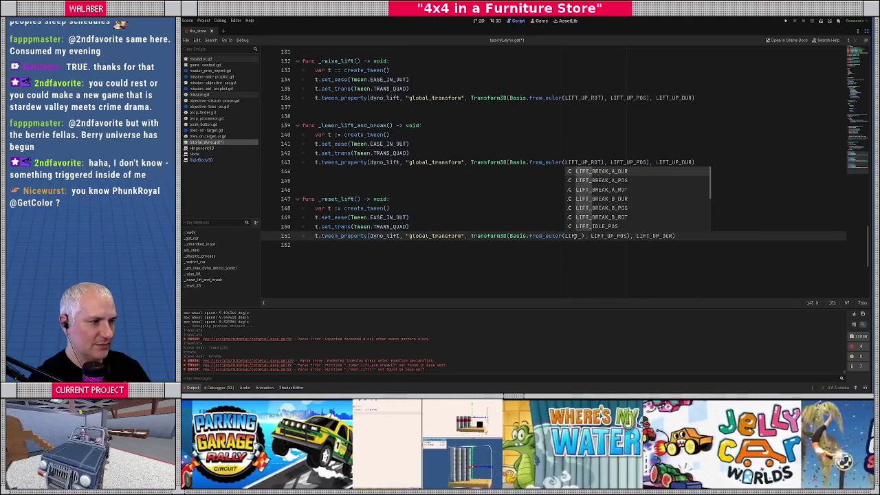
pyautogui.write('IDLE_ROT')
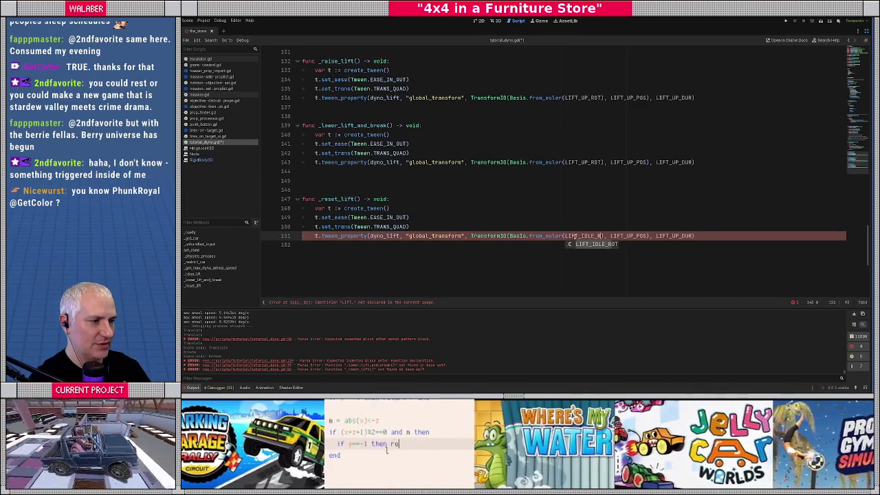
pyautogui.doubleClick(633, 236)
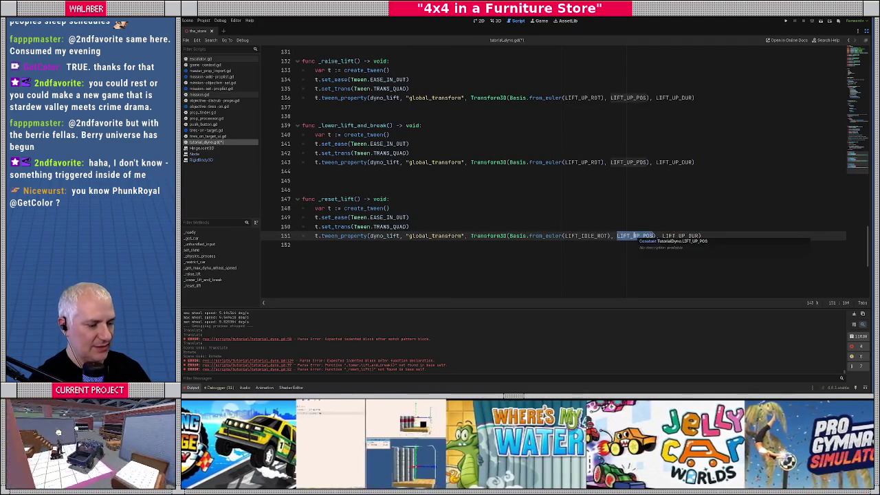
pyautogui.write('LIFT_ID')
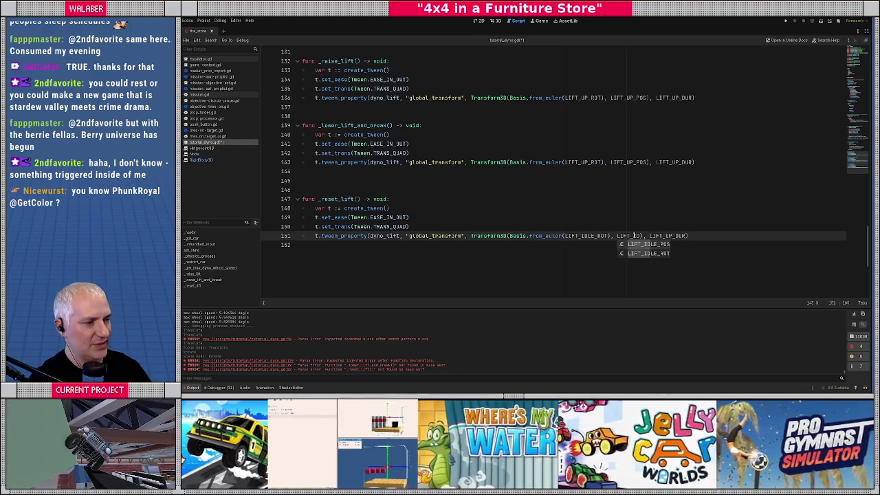
pyautogui.press('Return')
# Use LIFT_RESET_DUR for the reset tween and begin switching the lower-lift duration to a LIFT_BREAK constant.
pyautogui.doubleClick(688, 236)
pyautogui.write('L')
pyautogui.write('R')
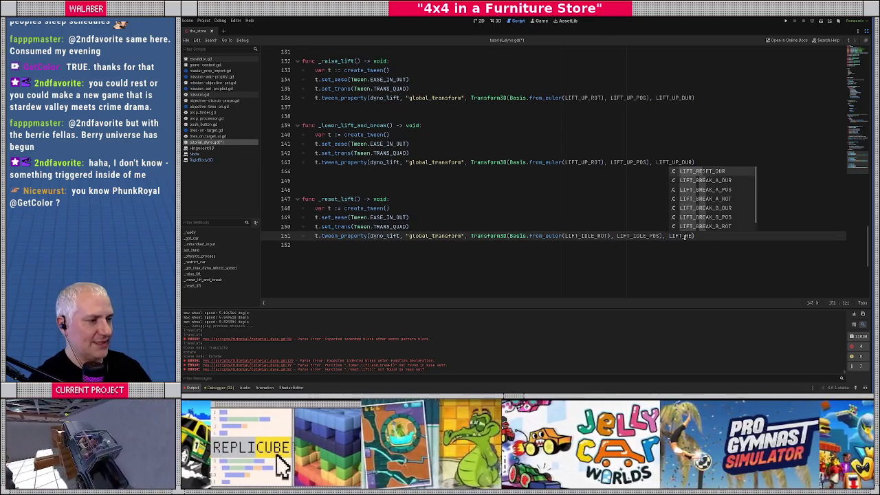
pyautogui.press('Return')
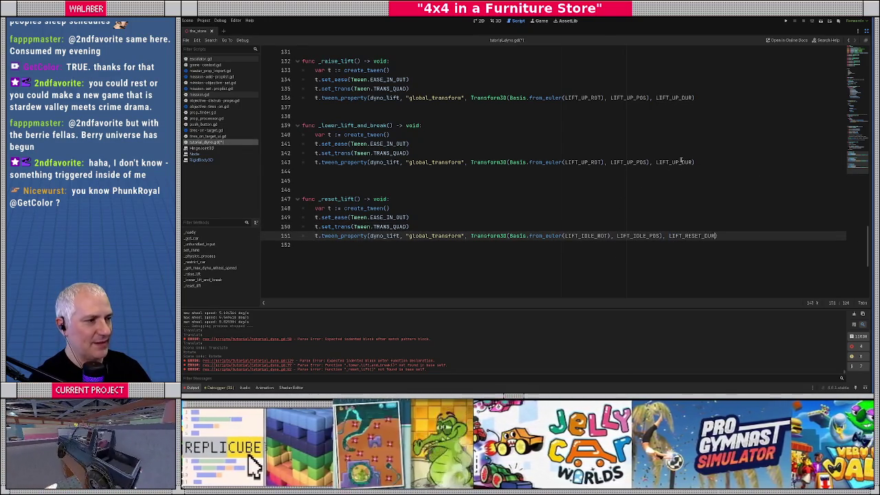
pyautogui.doubleClick(681, 163)
pyautogui.write('LIFT')
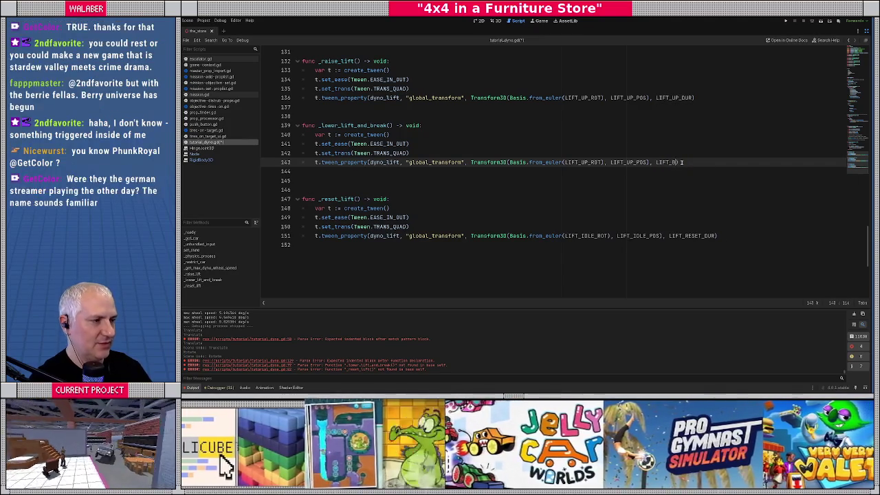
pyautogui.write('_B')
# Point the first break tween at LIFT_BREAK_A_DUR, LIFT_BREAK_A_ROT and LIFT_BREAK_A_POS.
pyautogui.press('Return')
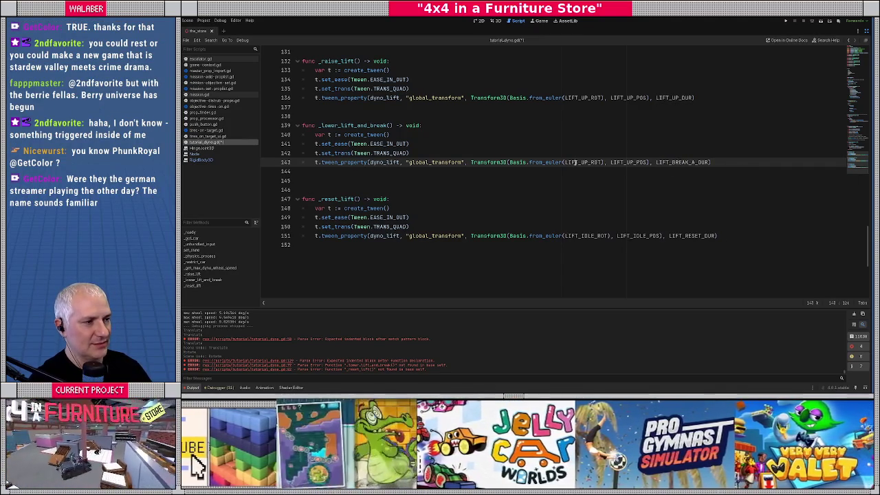
pyautogui.doubleClick(575, 162)
pyautogui.write('LIFT_BR')
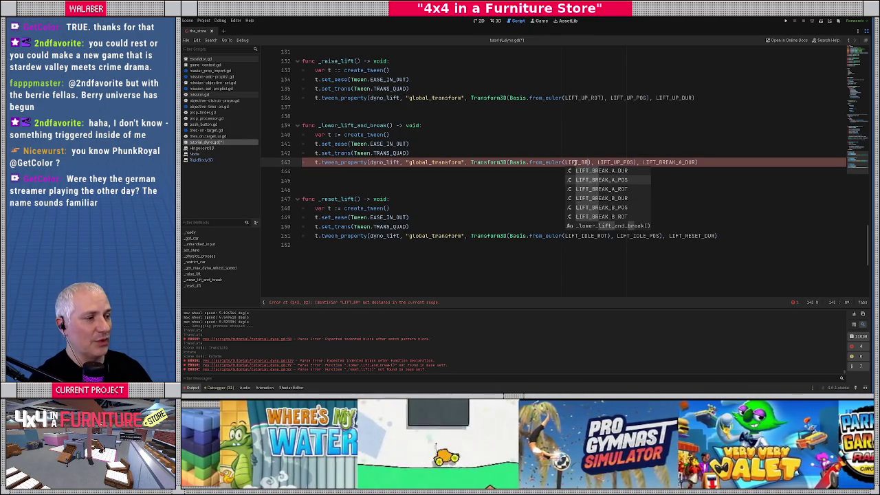
pyautogui.press('Down')
pyautogui.press('Down')
pyautogui.press('Return')
pyautogui.doubleClick(643, 162)
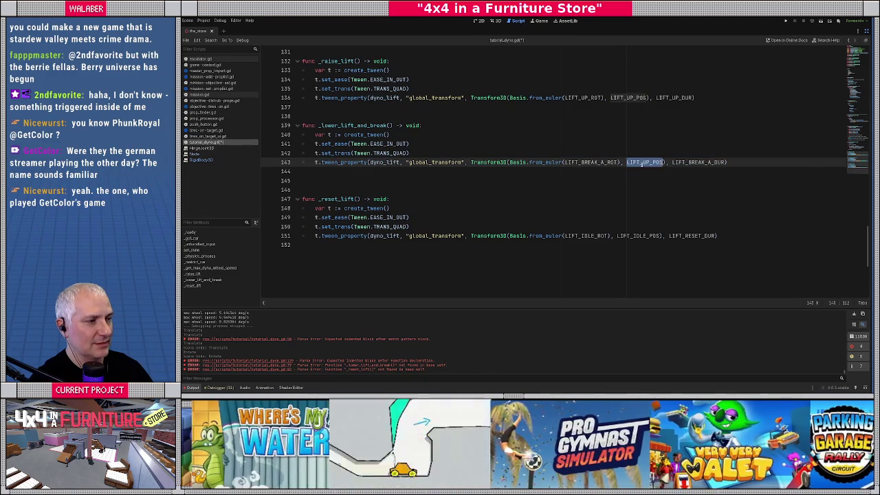
pyautogui.write('LIFT_BREA')
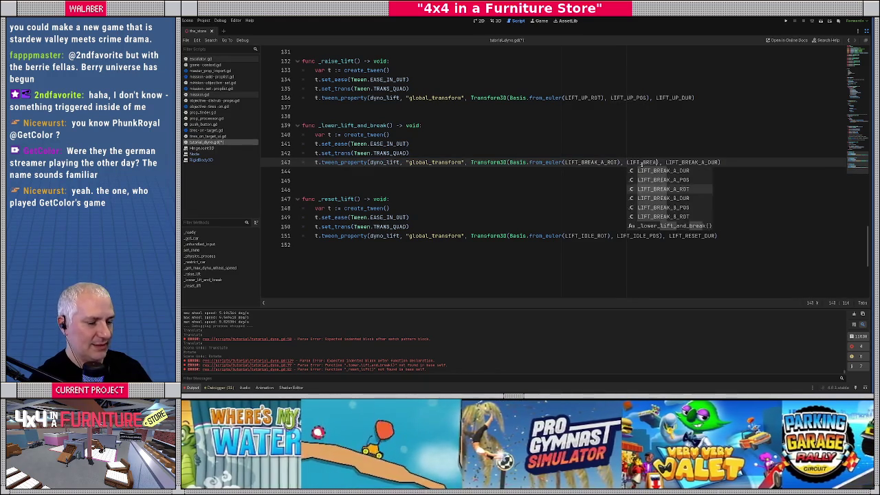
pyautogui.press('Down')
pyautogui.press('Return')
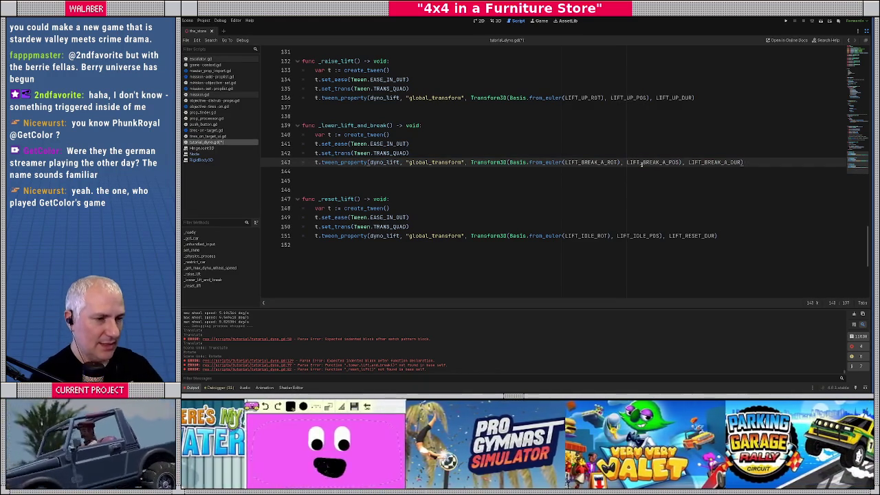
# Duplicate that tween line and switch the copy to LIFT_BREAK_B_ROT, LIFT_BREAK_B_POS and LIFT_BREAK_B_DUR.
pyautogui.tripleClick(641, 163)
pyautogui.hotkey('ctrl', 'shift', 'd')
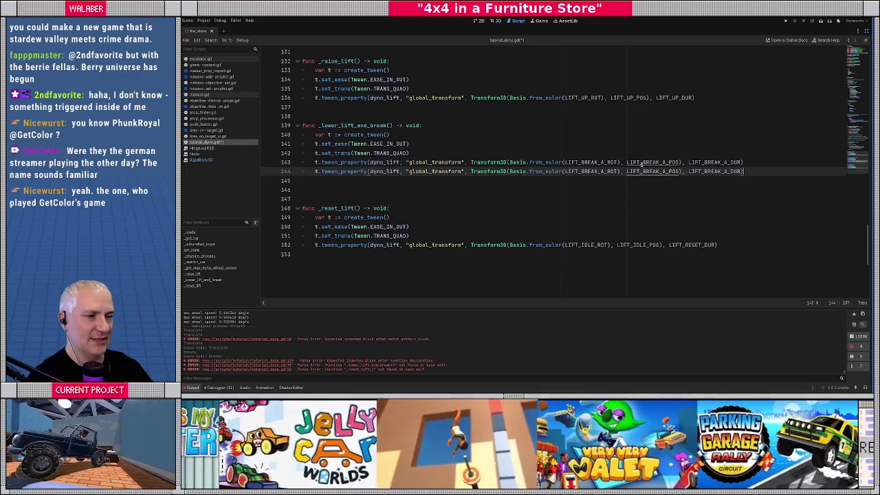
pyautogui.click(600, 171)
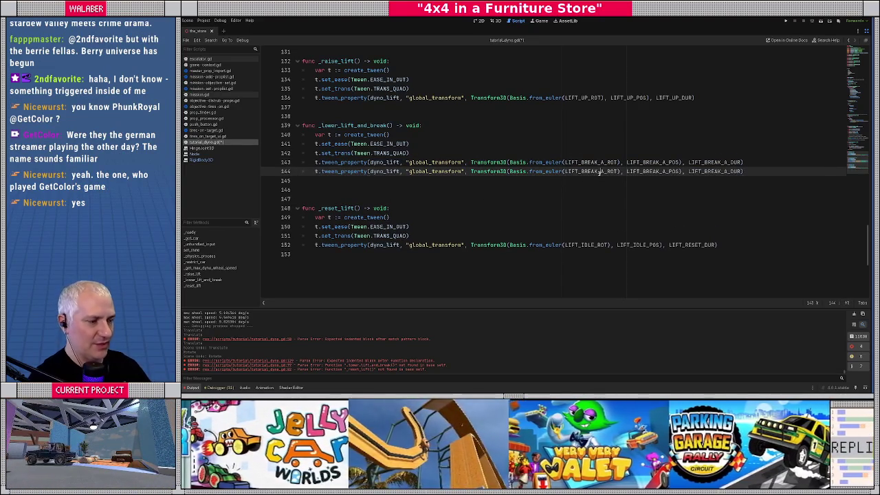
pyautogui.press('BackSpace')
pyautogui.write('B')
pyautogui.hotkey('ctrl', 'Right')
pyautogui.hotkey('ctrl', 'Right')
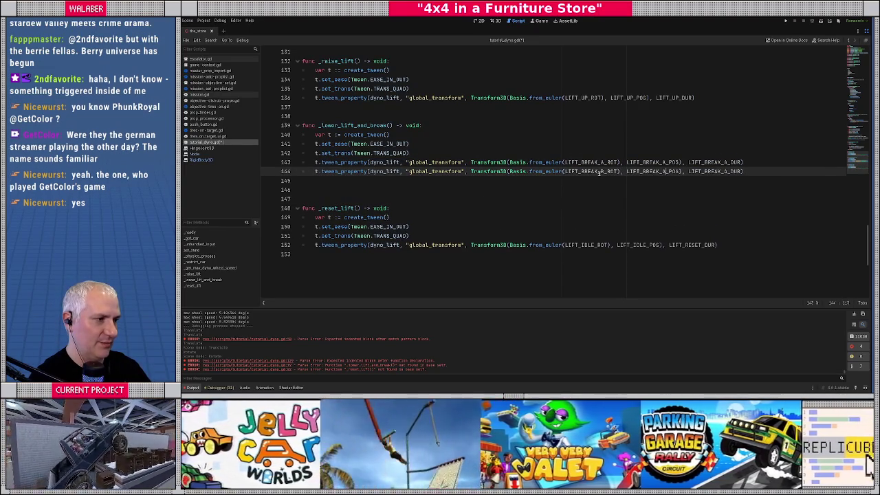
pyautogui.press('BackSpace')
pyautogui.write('B')
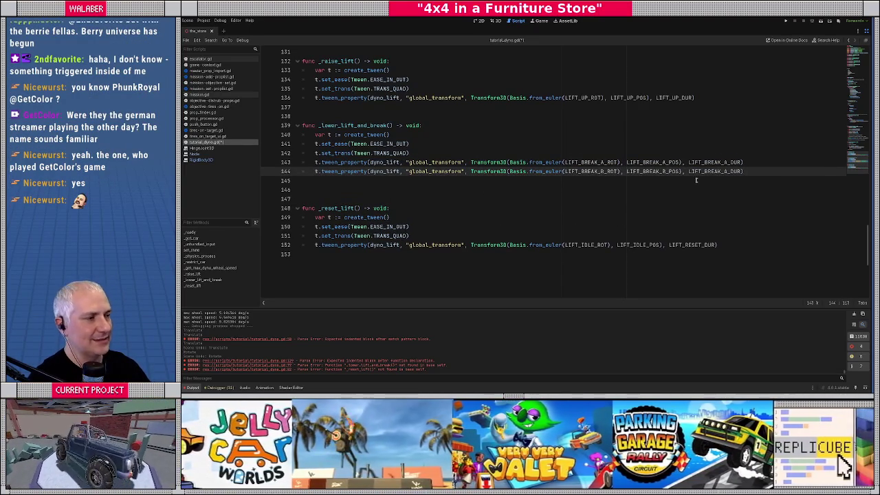
pyautogui.press('BackSpace')
pyautogui.write('B')
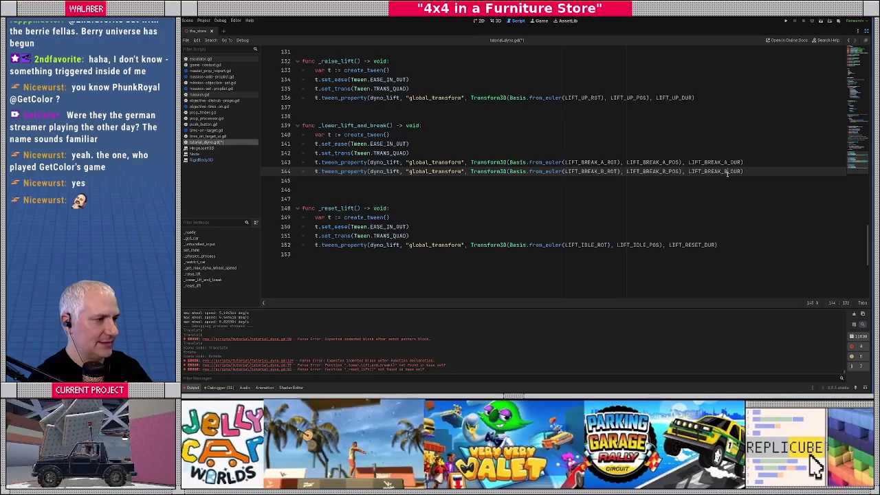
# Change the function's ease from EASE_IN_OUT to EASE_IN.
pyautogui.press('Up')
pyautogui.press('End')
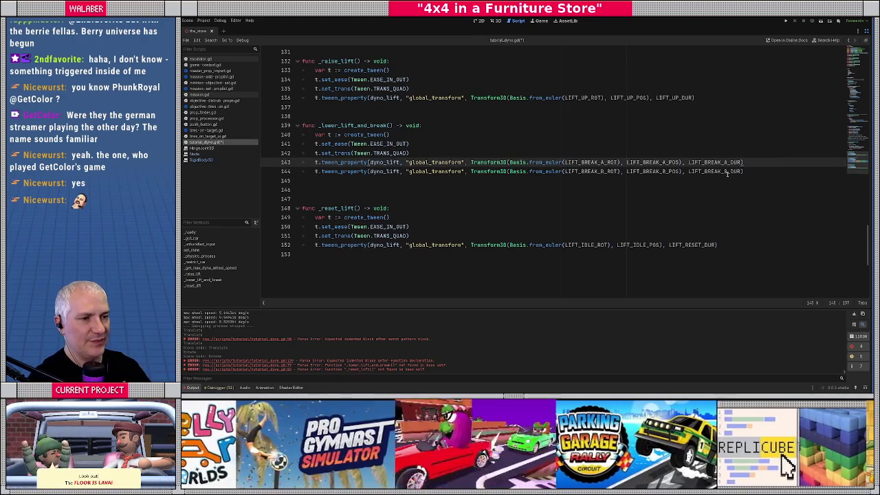
pyautogui.press('Up')
pyautogui.doubleClick(387, 145)
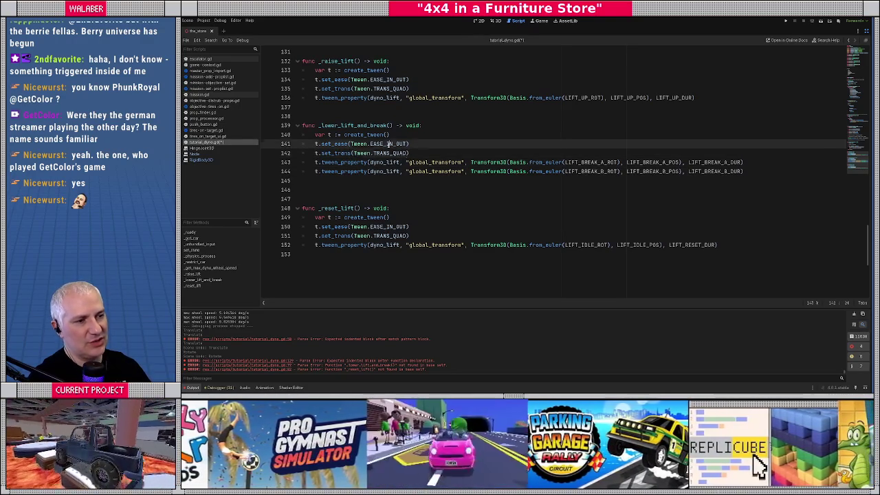
pyautogui.write('EASE_I')
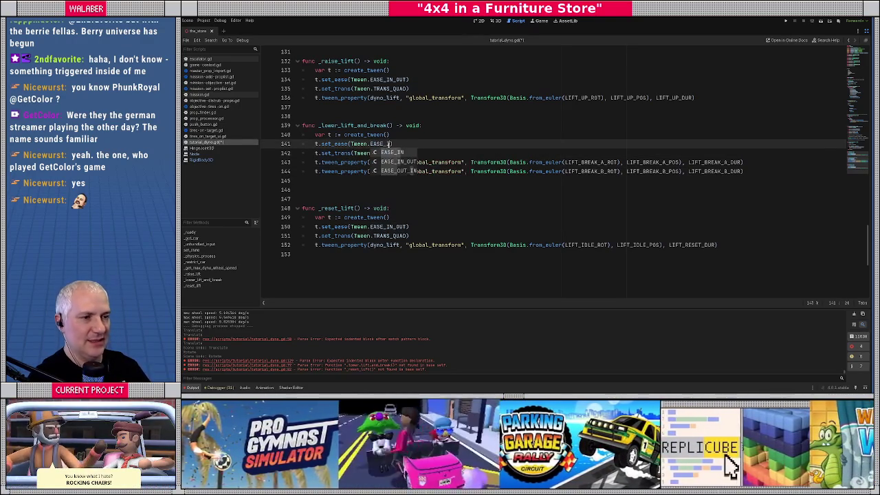
pyautogui.press('Return')
# Add set_ease(Tween.EASE_OUT) before the LIFT_BREAK_B tween line.
pyautogui.press('Down')
pyautogui.press('Down')
pyautogui.press('End')
pyautogui.press('Return')
pyautogui.write('.set_eas')
pyautogui.write('e')
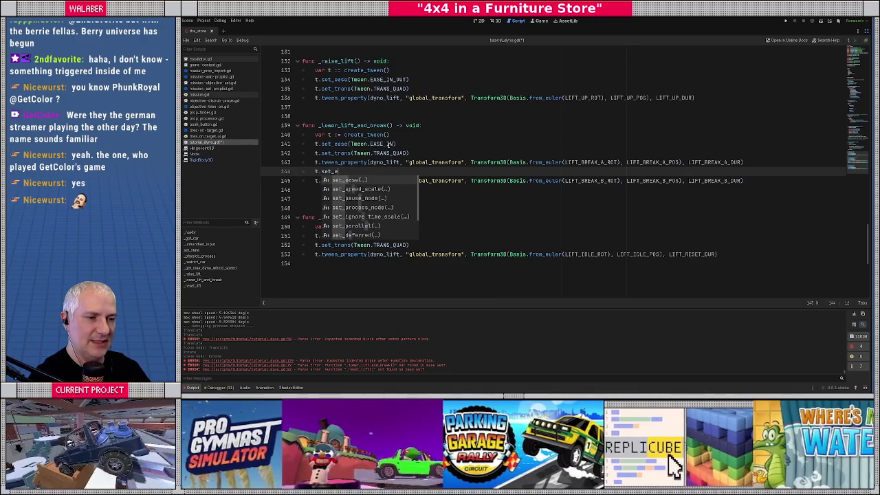
pyautogui.press('Return')
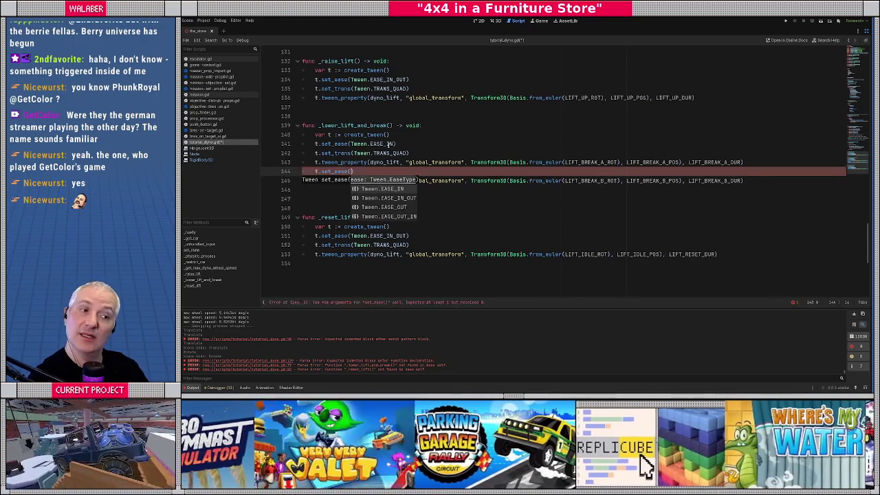
pyautogui.press('Down')
pyautogui.press('Down')
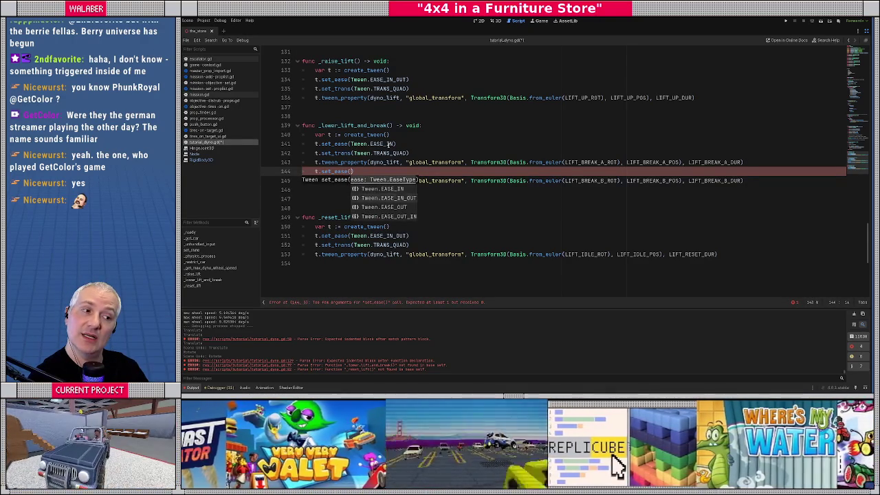
pyautogui.press('Return')
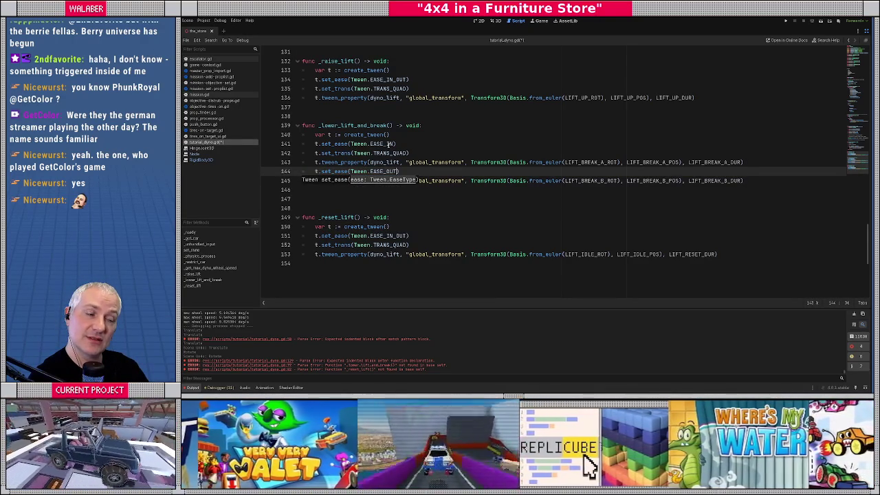
# Add set_trans(Tween.TRANS_BOUNCE) below the EASE_OUT setting.
pyautogui.press('Return')
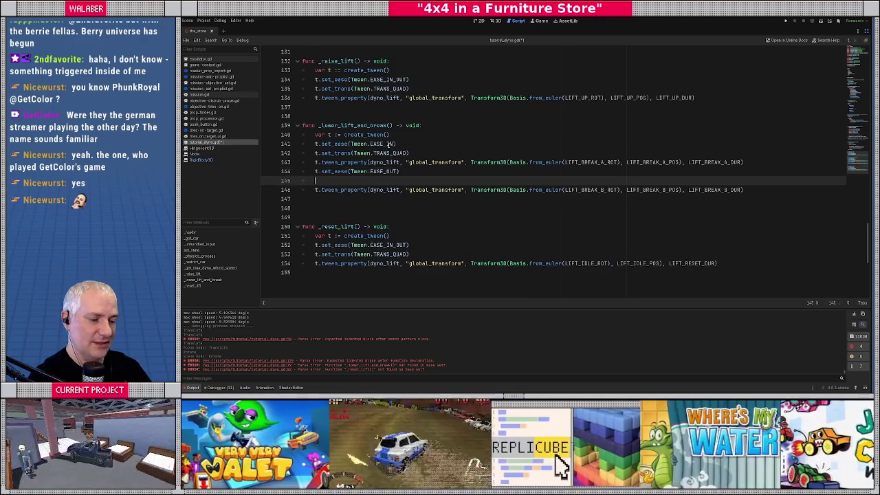
pyautogui.write('t.set_tr')
pyautogui.press('Return')
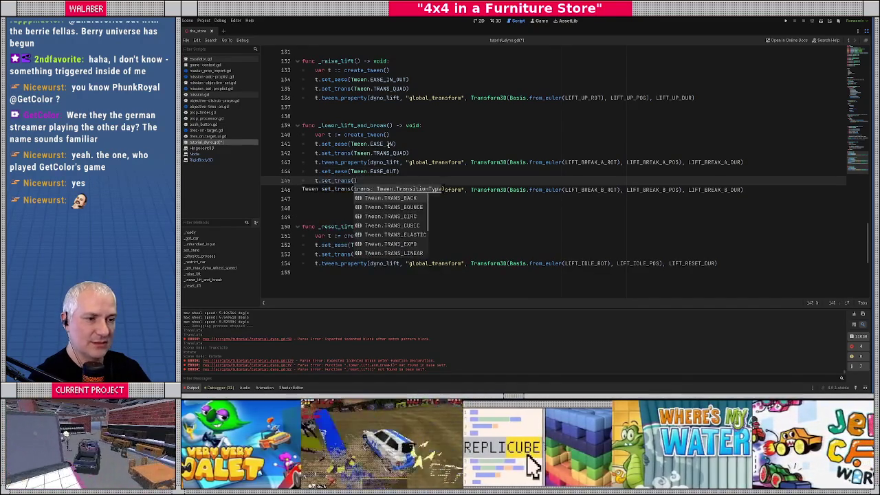
pyautogui.press('Down')
pyautogui.press('Return')
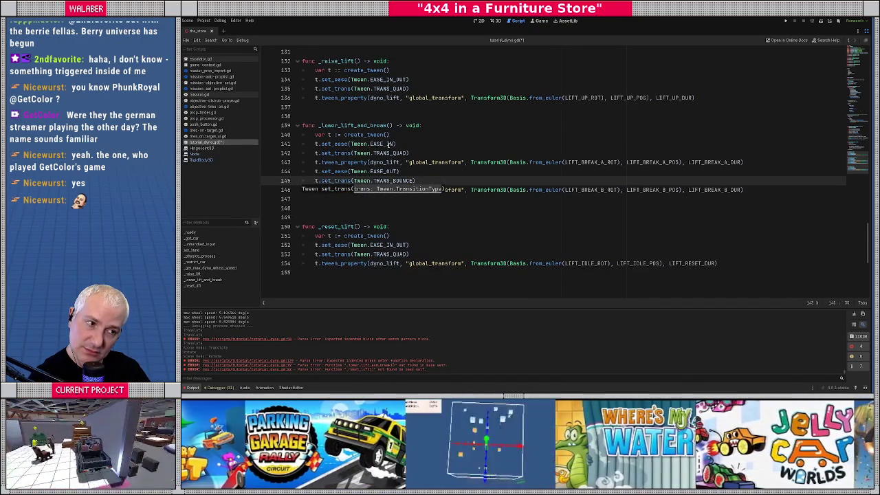
pyautogui.click(354, 197)
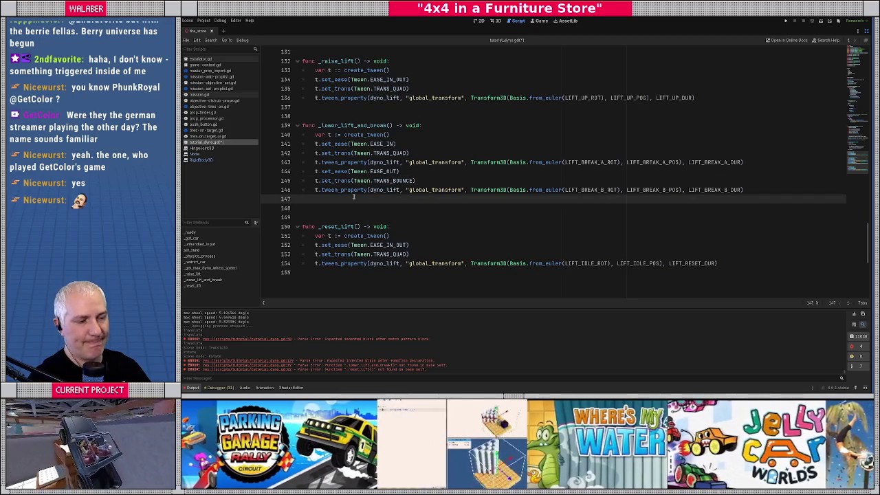
pyautogui.scroll(15, 420, 136)
pyautogui.scroll(6, 420, 136)
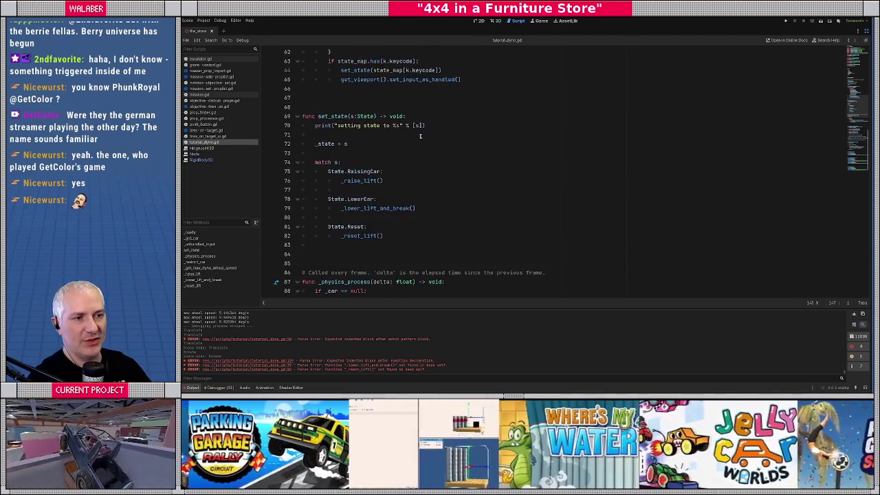
pyautogui.scroll(-8, 413, 128)
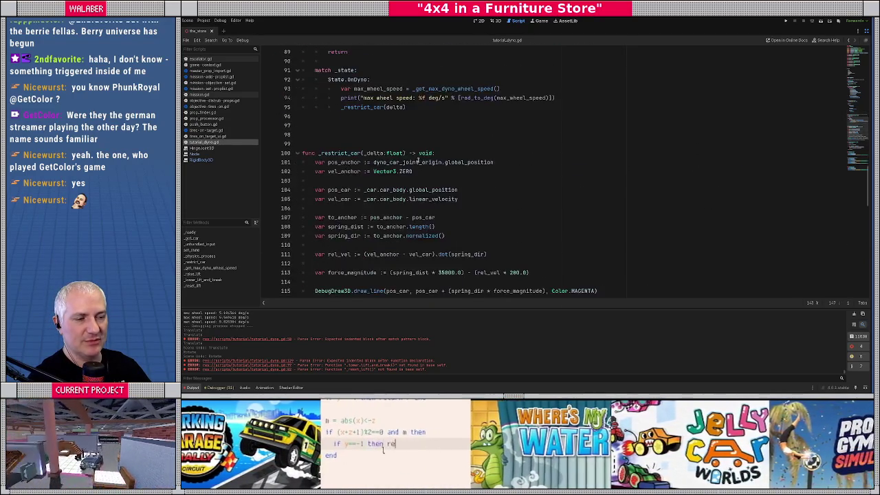
pyautogui.scroll(4, 419, 160)
pyautogui.scroll(-2, 423, 165)
pyautogui.press('F5')
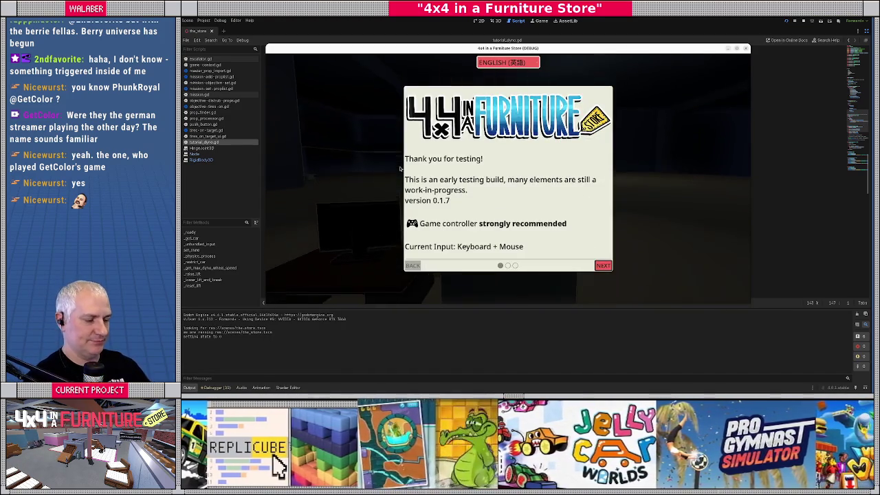
pyautogui.press('Return')
pyautogui.press('Return')
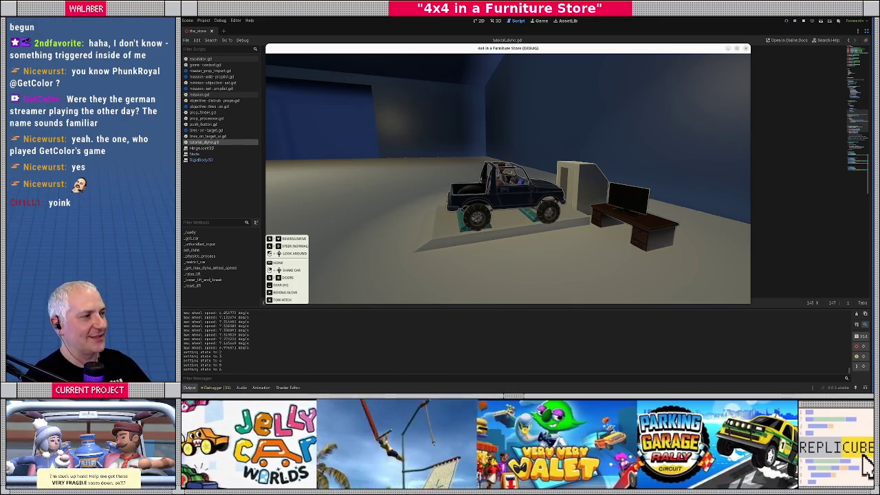
pyautogui.press('F8')
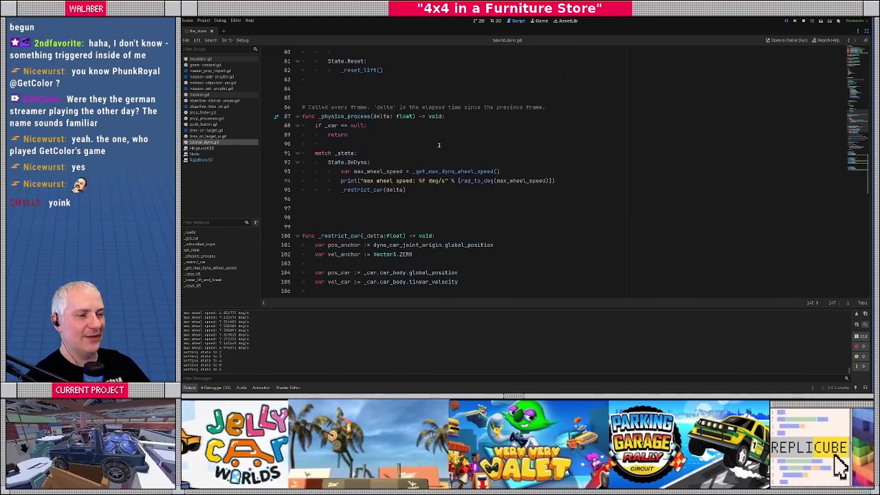
# Replace the three global_transform occurrences starting on line 136 with plain transform and save.
pyautogui.scroll(-15, 407, 213)
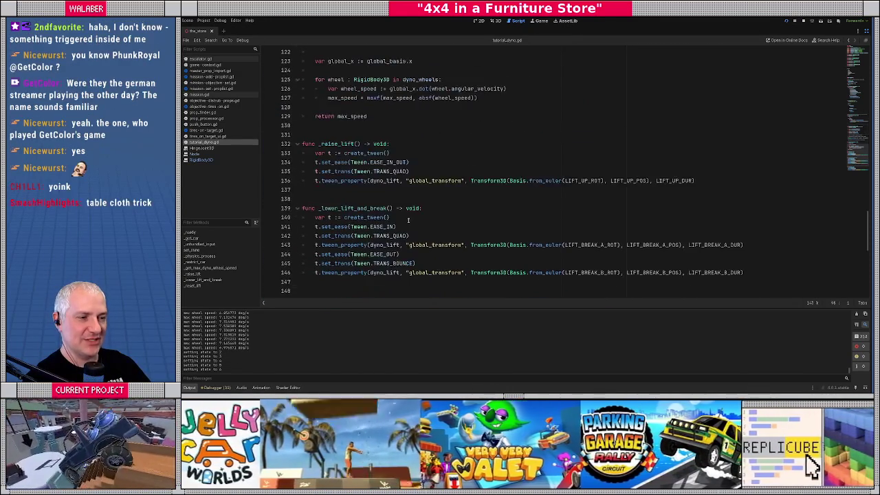
pyautogui.doubleClick(416, 153)
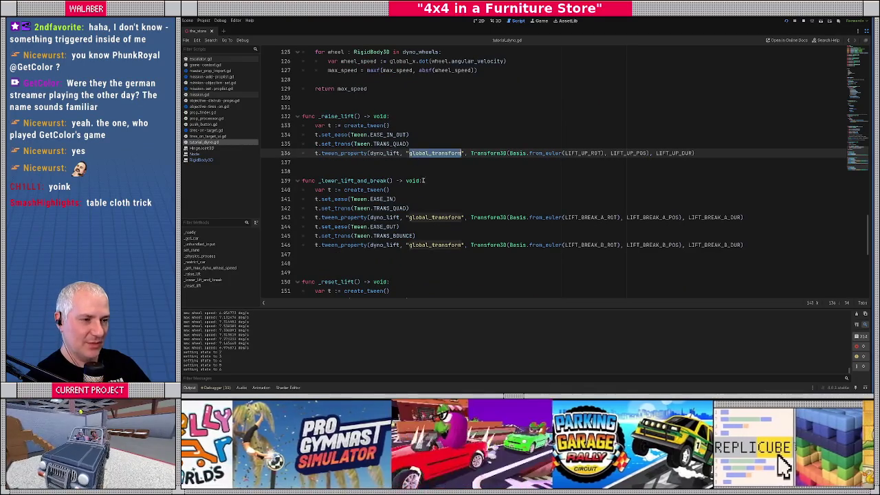
pyautogui.press('Left')
pyautogui.press('Delete')
pyautogui.press('Delete')
pyautogui.press('Delete')
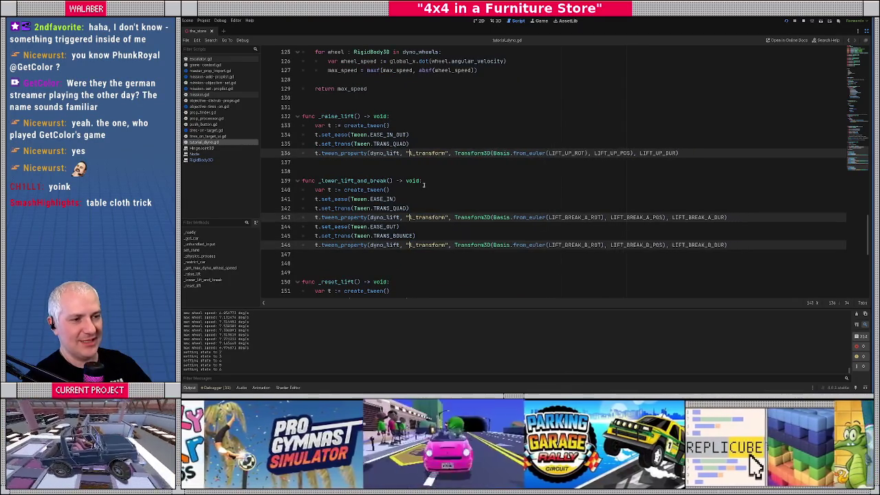
pyautogui.hotkey('ctrl', 's')
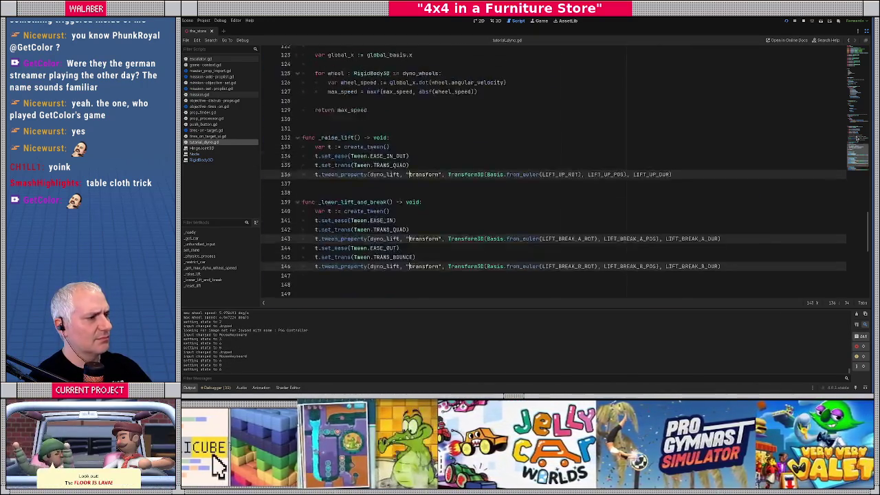
# Remove global_ from _reset_lift's tweened property and run the game with F5.
pyautogui.scroll(12, 576, 172)
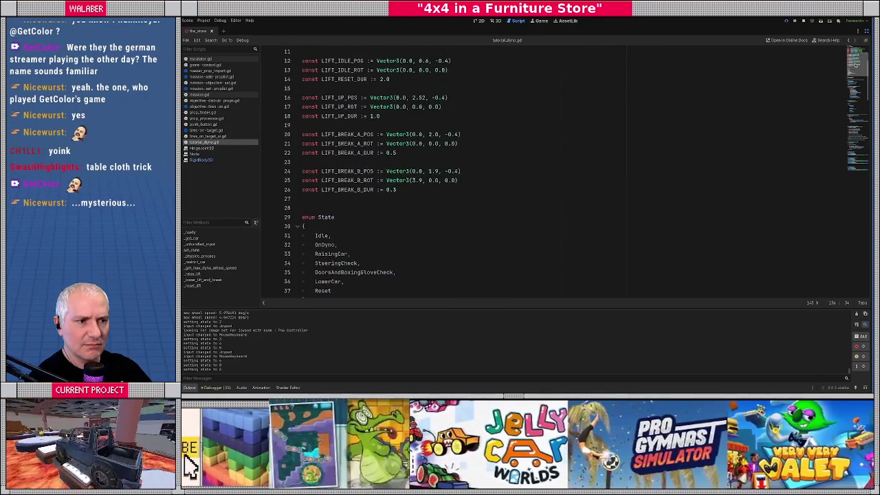
pyautogui.moveTo(856, 63)
pyautogui.mouseDown()
pyautogui.moveTo(851, 178)
pyautogui.moveTo(850, 167)
pyautogui.mouseUp()
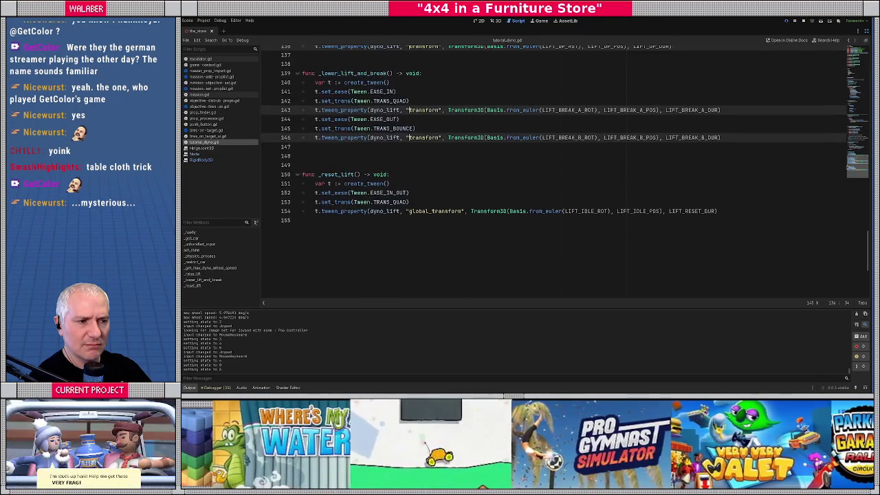
pyautogui.click(408, 211)
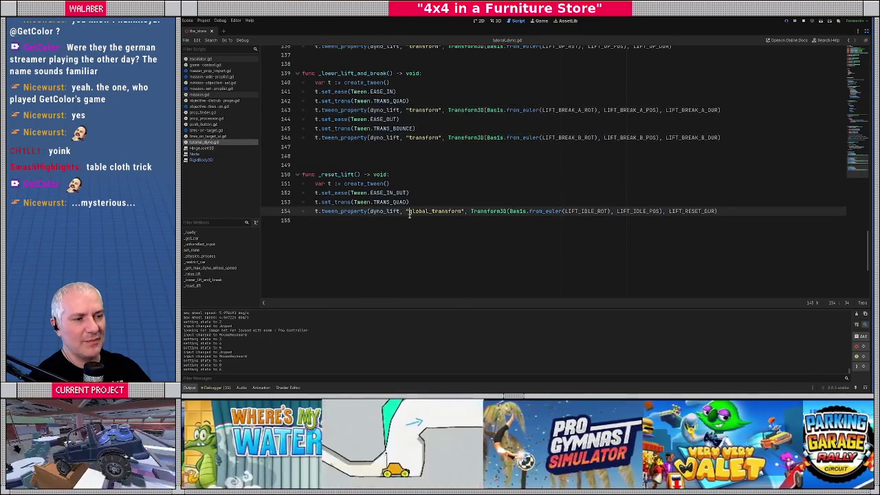
pyautogui.press('Delete')
pyautogui.press('Delete')
pyautogui.press('Delete')
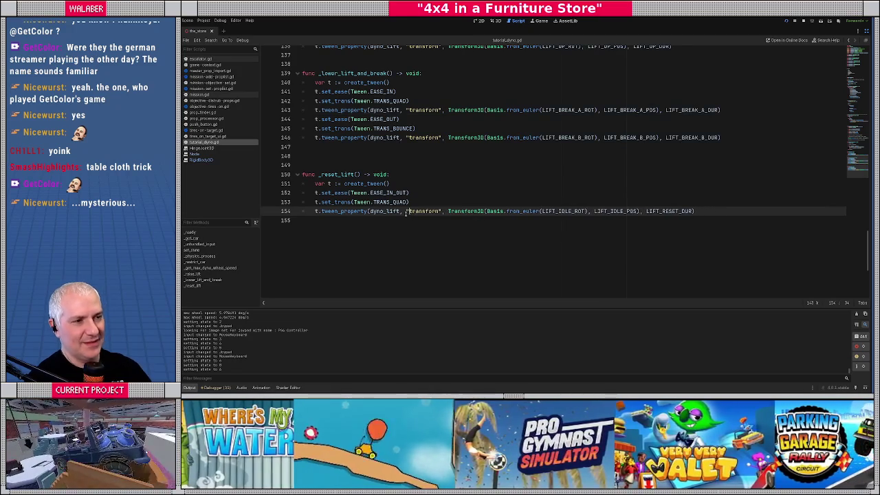
pyautogui.scroll(2, 412, 206)
pyautogui.press('F5')
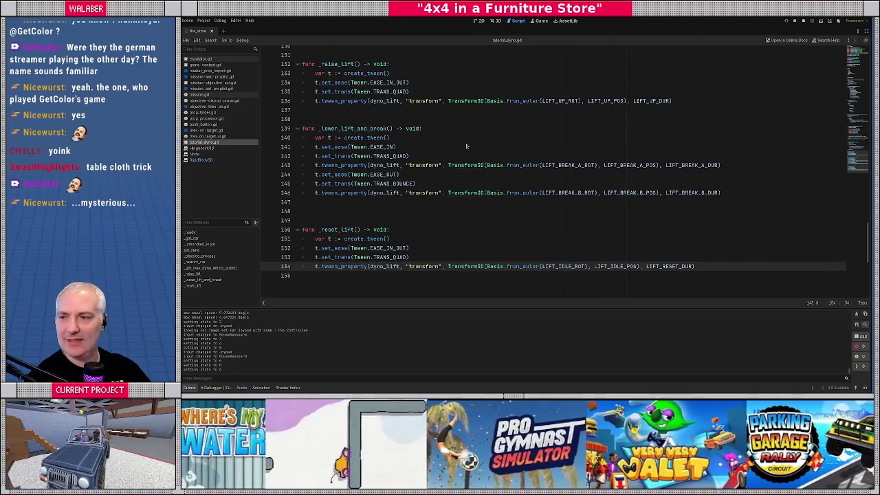
# Leave the game's main menu and test the dyno lift with the jeep.
pyautogui.press('Escape')
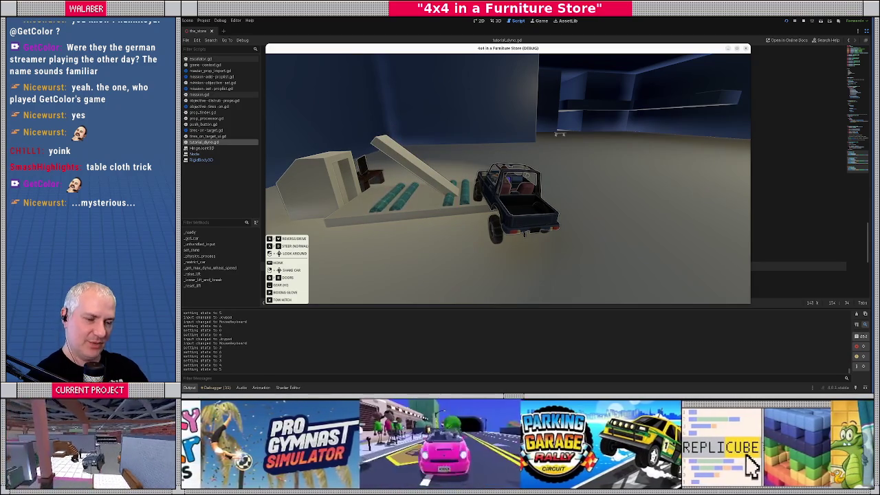
# Stop the game, wrap LIFT_BREAK_B_ROT's 3.9 in deg_to_rad(), and rerun the game.
pyautogui.press('F8')
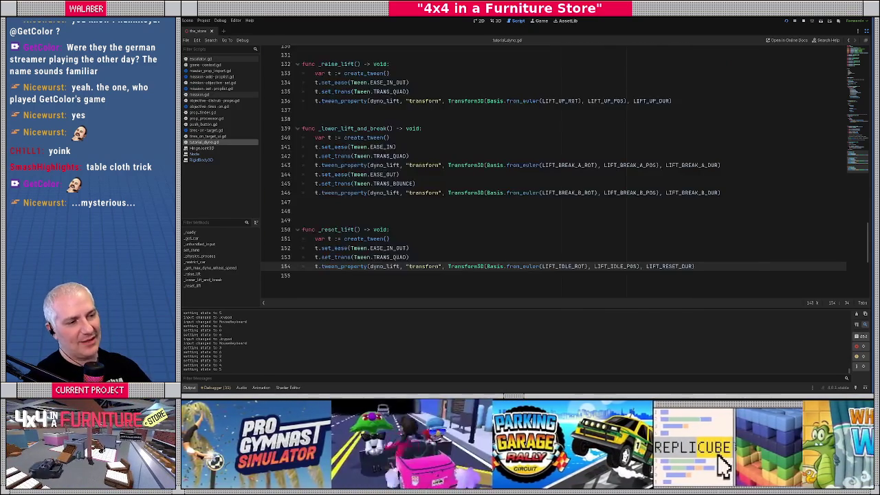
pyautogui.click(483, 182)
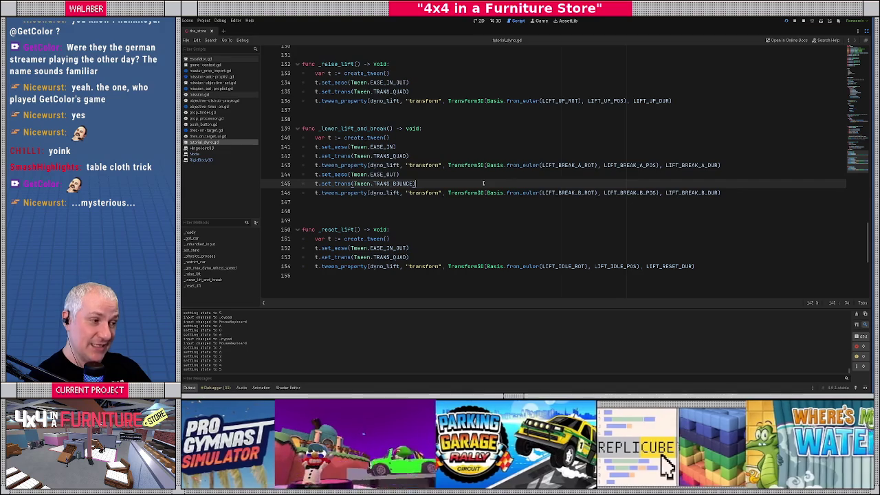
pyautogui.scroll(20, 483, 183)
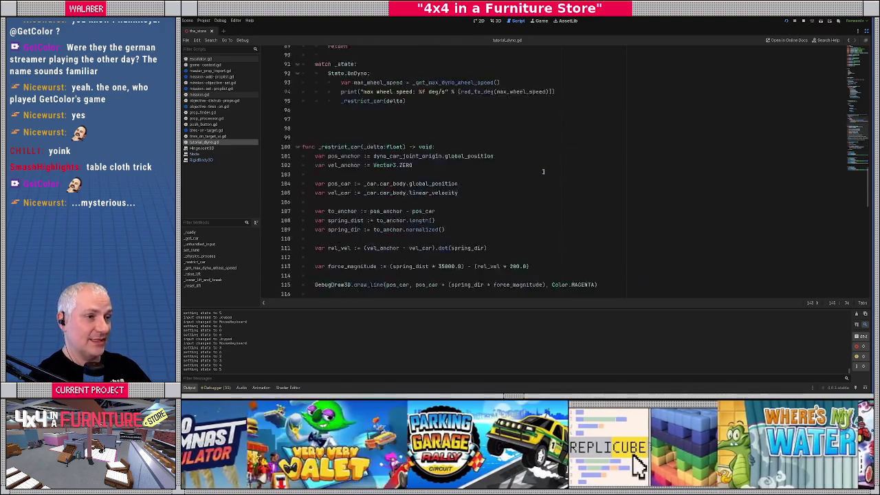
pyautogui.scroll(15, 542, 171)
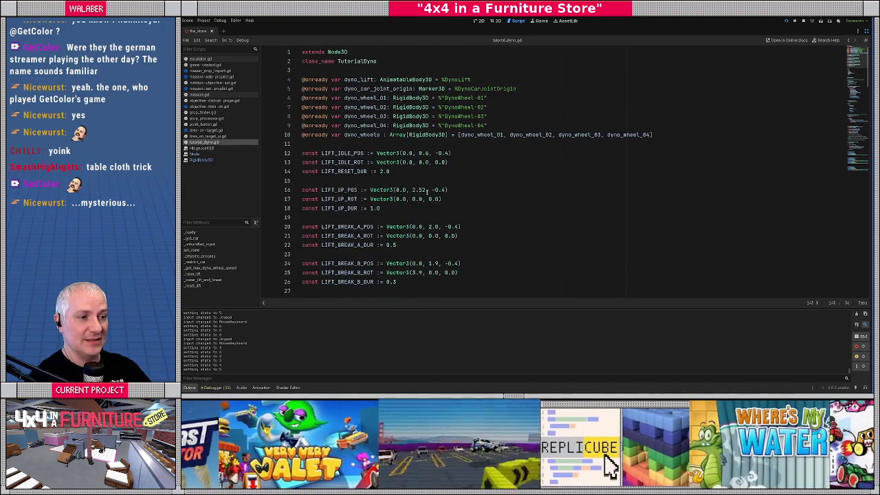
pyautogui.scroll(-2, 406, 176)
pyautogui.click(411, 217)
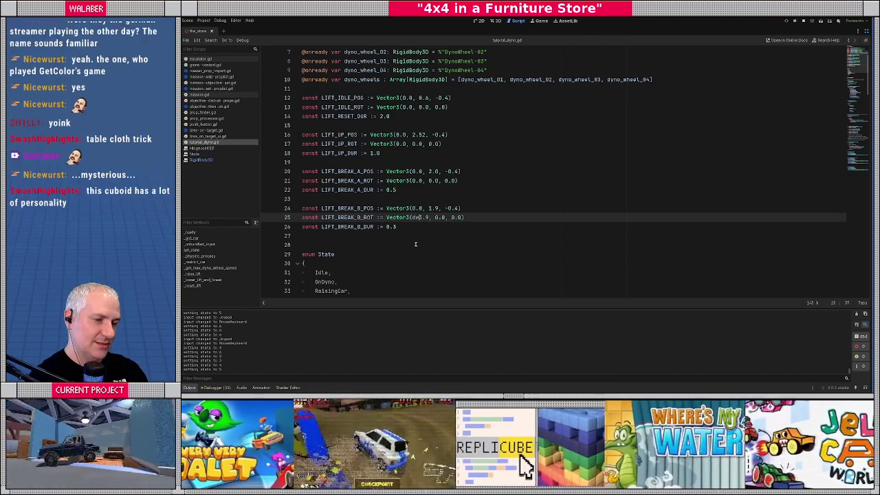
pyautogui.write('deg_to_rad(')
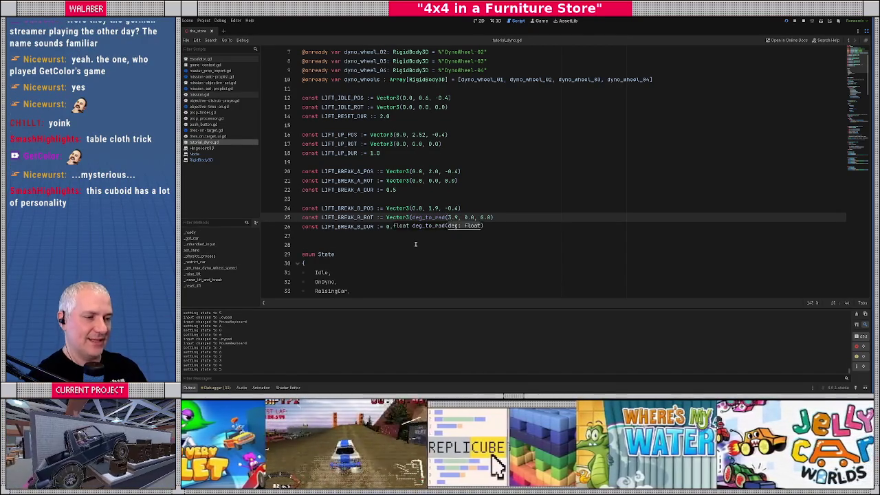
pyautogui.press('Right')
pyautogui.press('Right')
pyautogui.write(')')
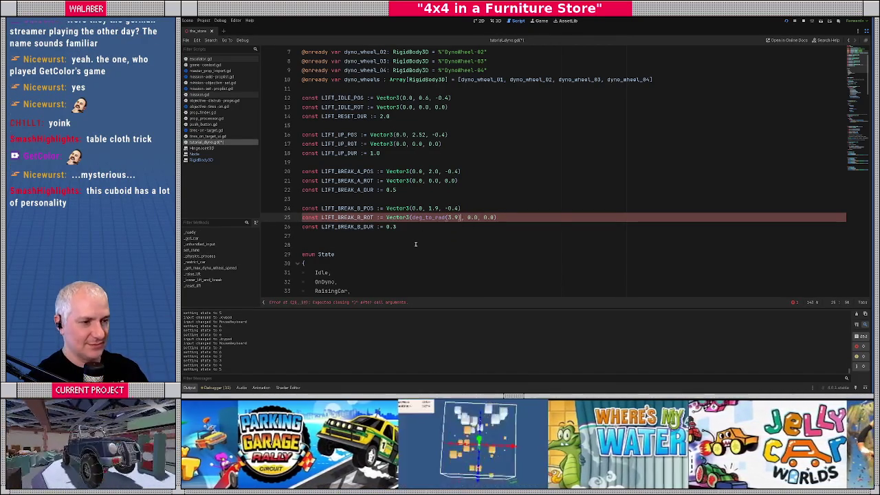
pyautogui.press('F5')
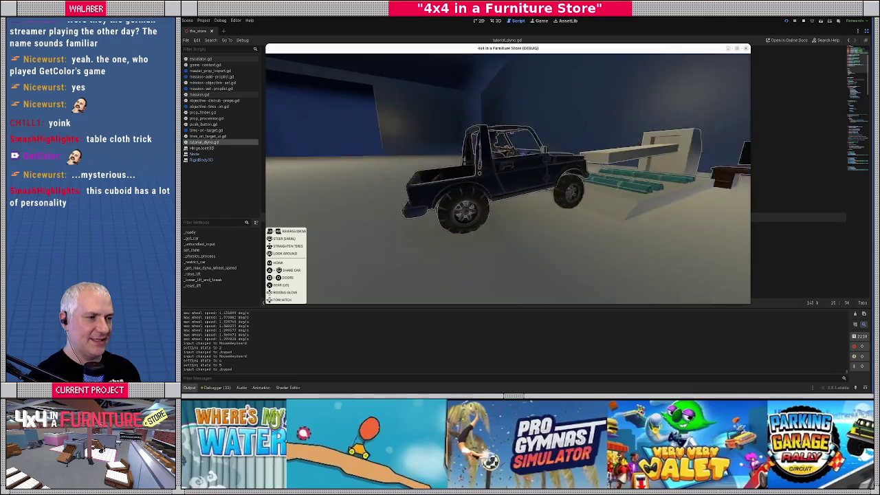
pyautogui.press('F8')
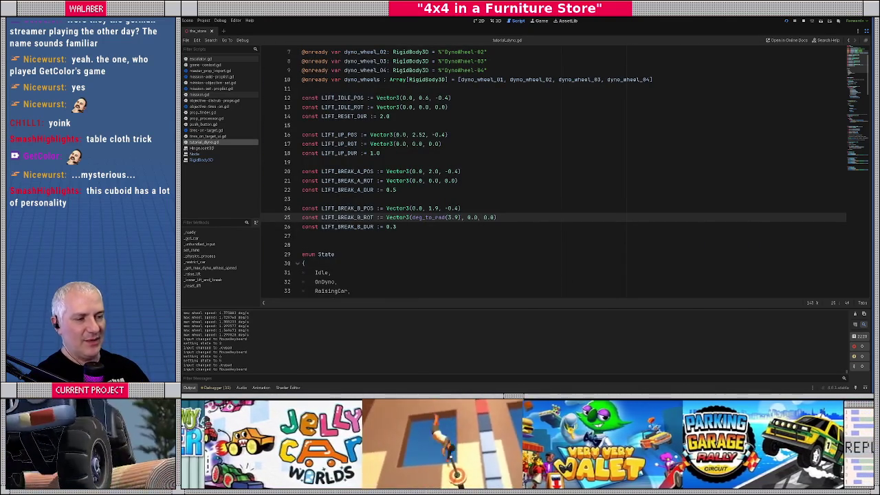
# Change the break tilt from 3.9 to 4.5, set LIFT_BREAK_B_POS height to 1.7, and test-run the game.
pyautogui.click(456, 233)
pyautogui.press('Up')
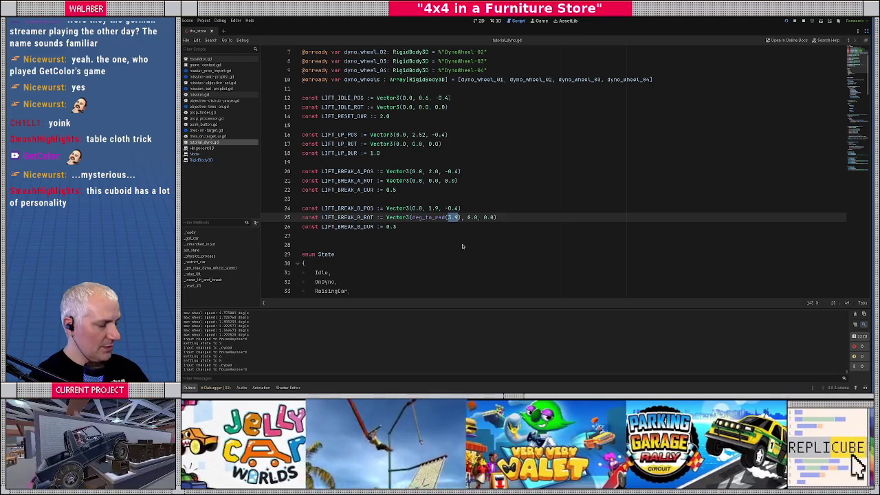
pyautogui.write('4.5')
pyautogui.press('Return')
pyautogui.press('BackSpace')
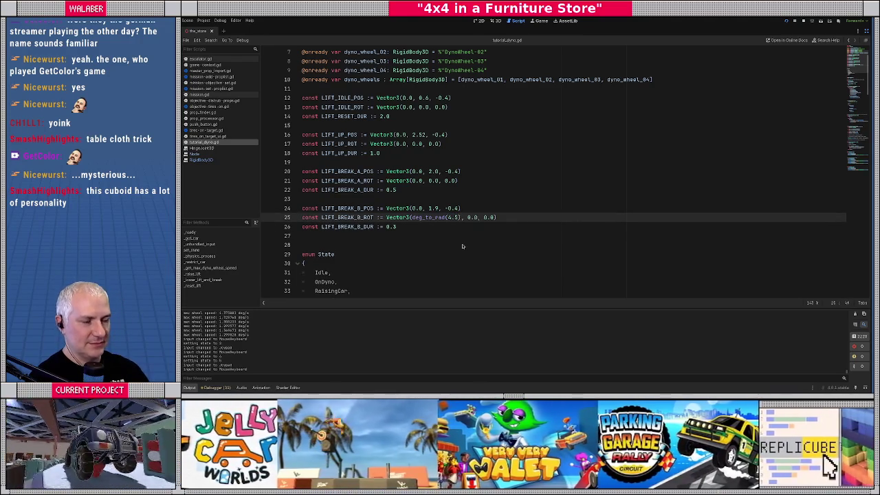
pyautogui.press('Up')
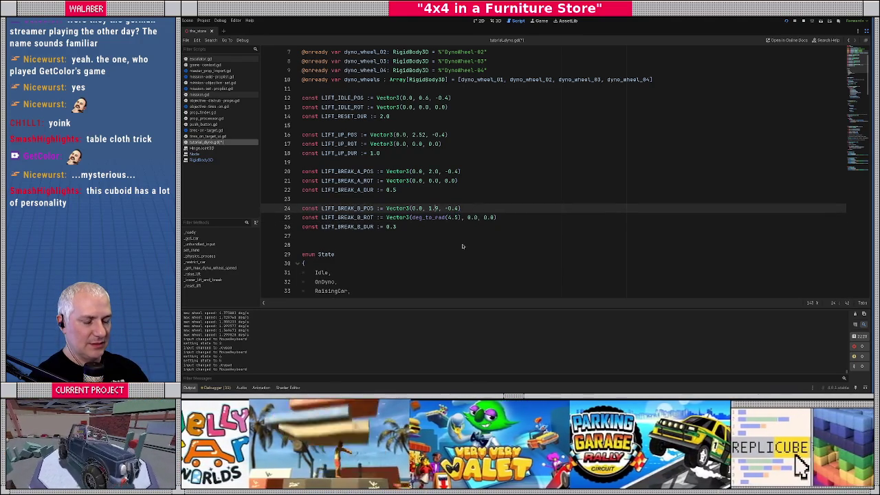
pyautogui.press('F5')
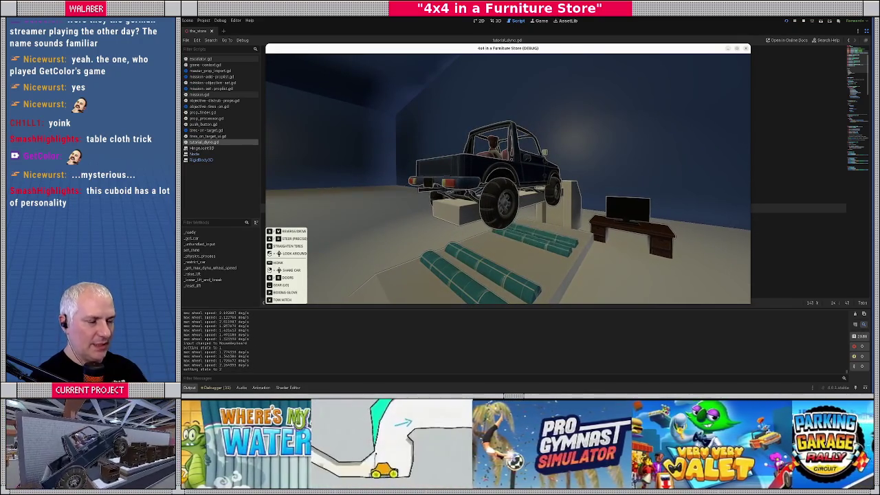
pyautogui.press('Escape')
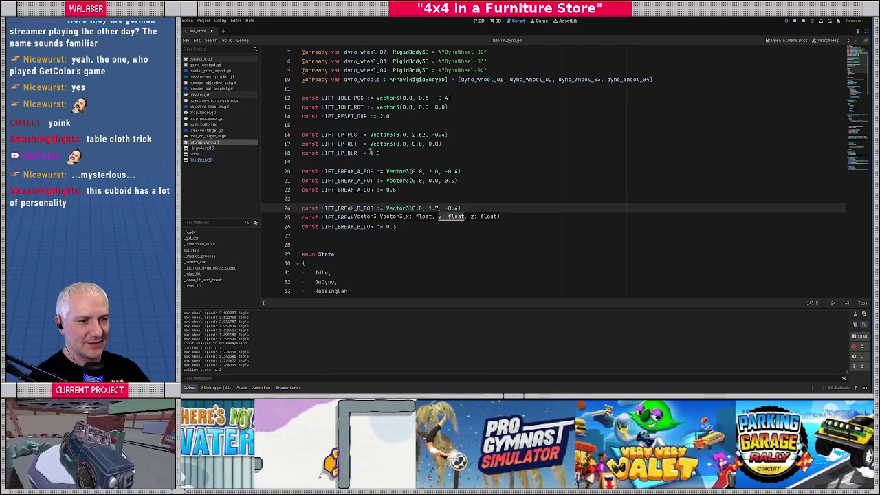
# Set LIFT_UP_DUR to 2.0 and LIFT_UP_POS height from 2.52 to 2.25, then run the game.
pyautogui.doubleClick(374, 153)
pyautogui.write('2')
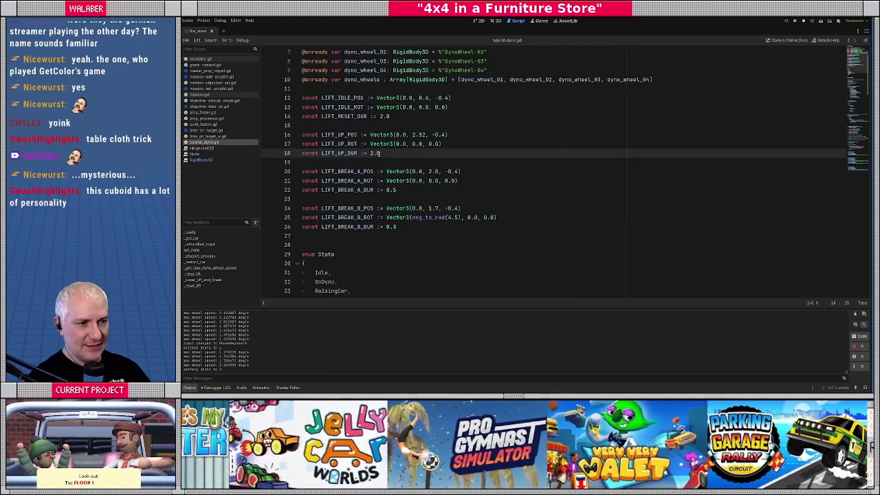
pyautogui.click(419, 134)
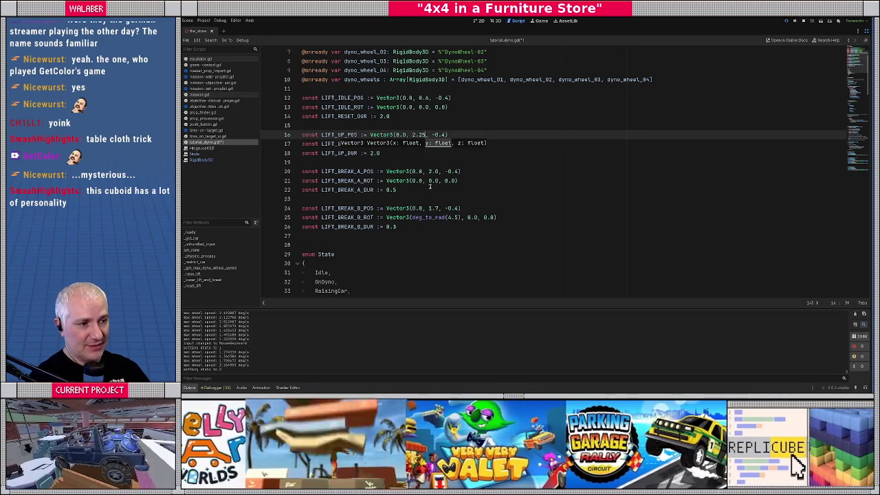
pyautogui.click(428, 185)
pyautogui.press('F5')
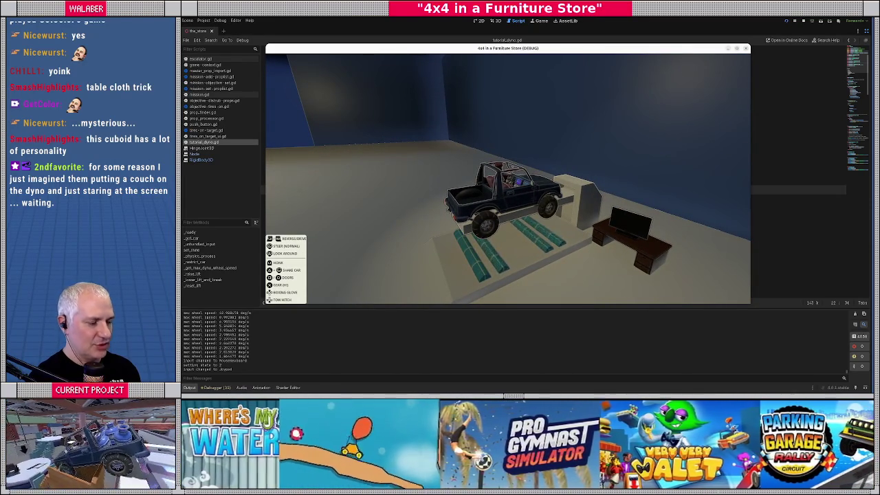
# Advance the dyno through its lift stages with keys 4 and 5, then stop the game with F8.
pyautogui.press('4')
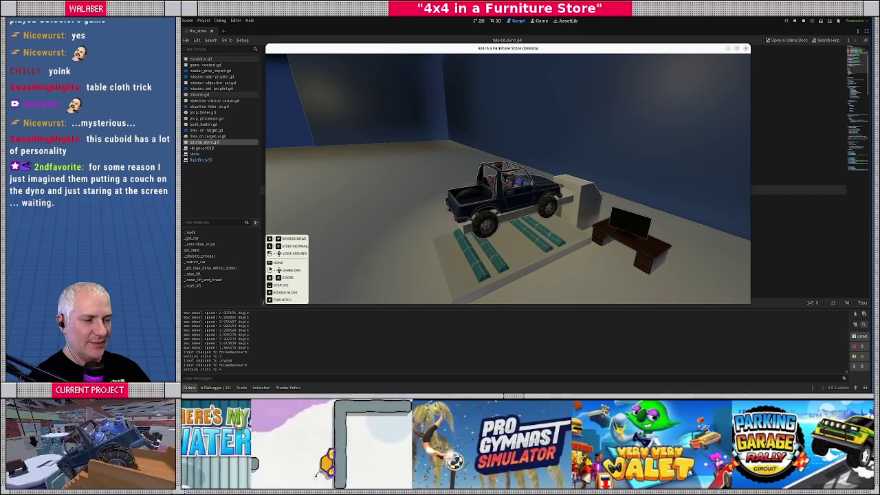
pyautogui.press('5')
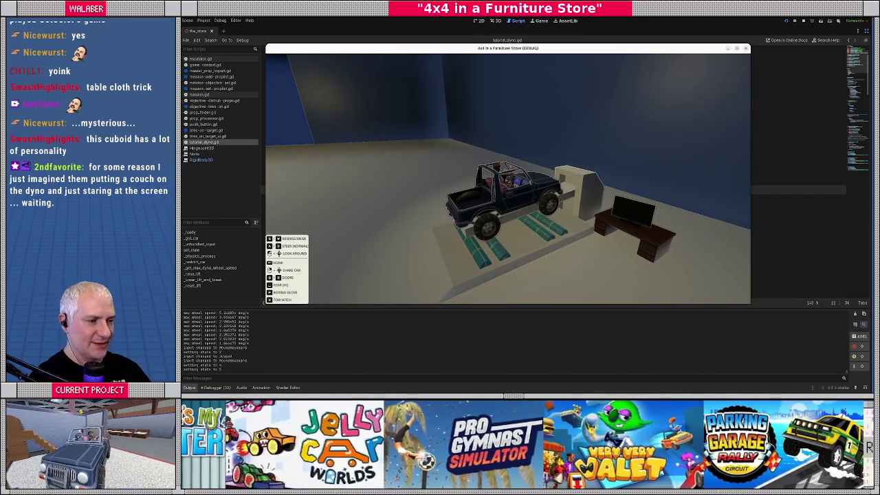
pyautogui.press('F8')
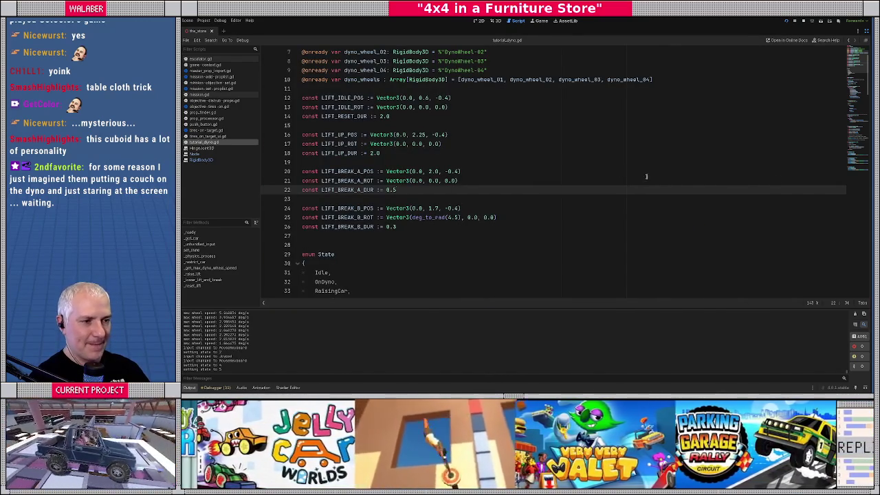
# Change the LIFT_BREAK_B_POS height value on line 24 and run the game to test it.
pyautogui.click(448, 238)
pyautogui.click(448, 217)
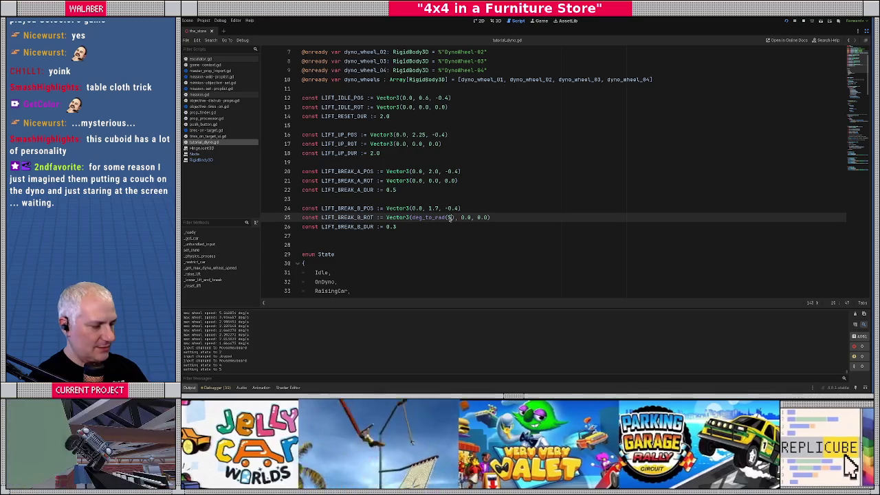
pyautogui.press('Up')
pyautogui.press('Left')
pyautogui.press('Left')
pyautogui.press('BackSpace')
pyautogui.write('7')
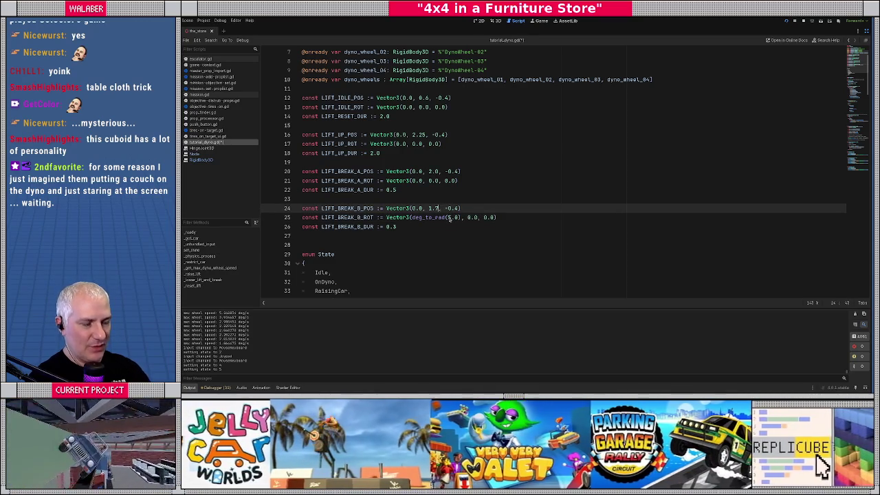
pyautogui.press('F5')
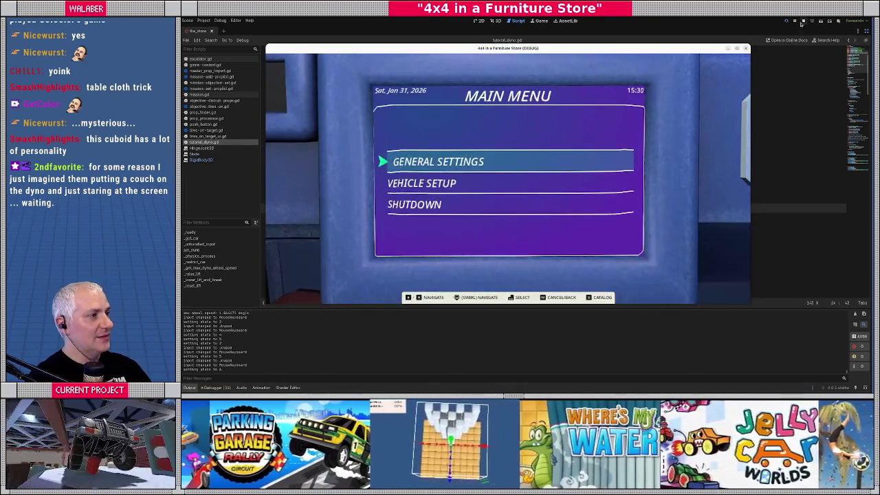
# Stop the game, save the script, and switch over to Blender.
pyautogui.click(803, 21)
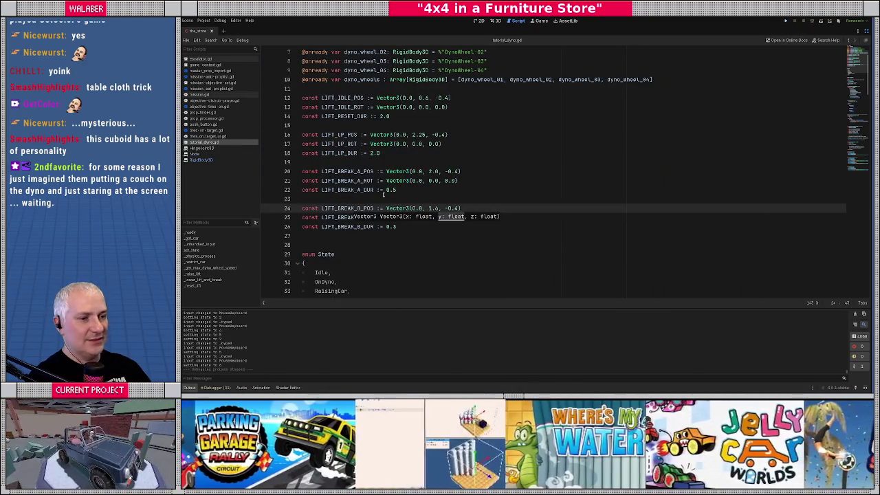
pyautogui.click(374, 189)
pyautogui.press('Down')
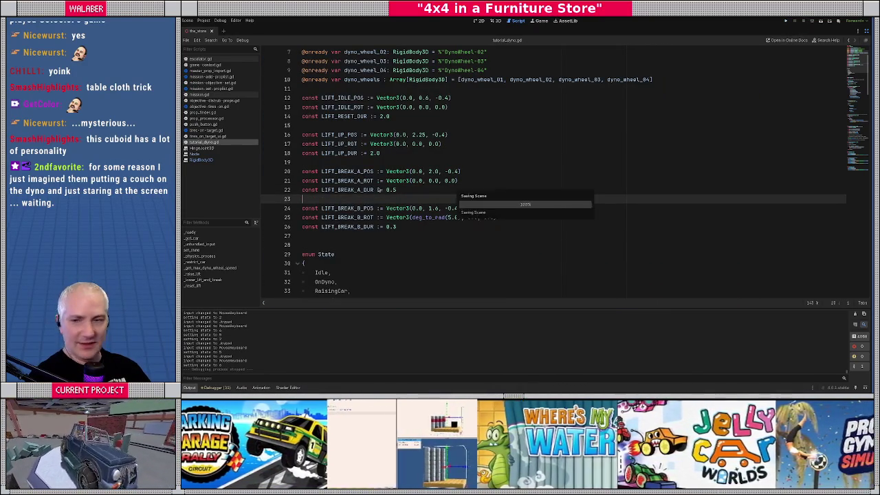
pyautogui.hotkey('alt', 'Tab')
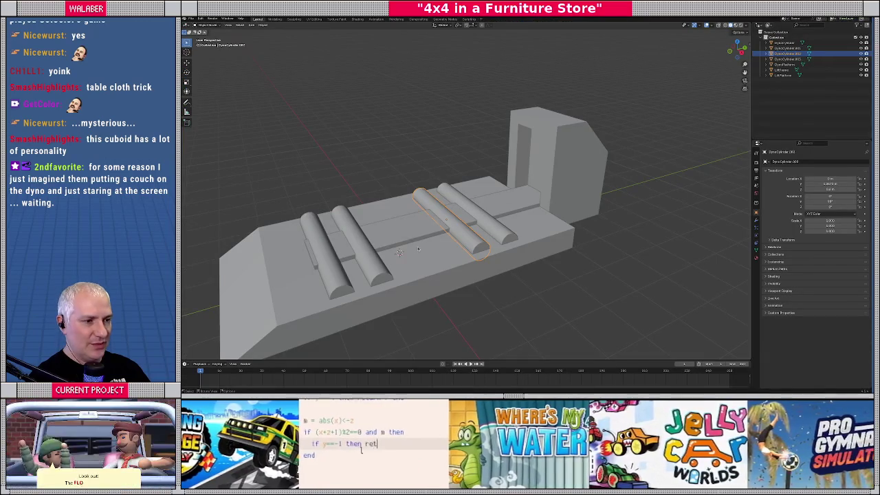
# Select the lift platform and, in top-view X-ray Edit Mode, select its central strip.
pyautogui.click(413, 233)
pyautogui.press('KP_Decimal')
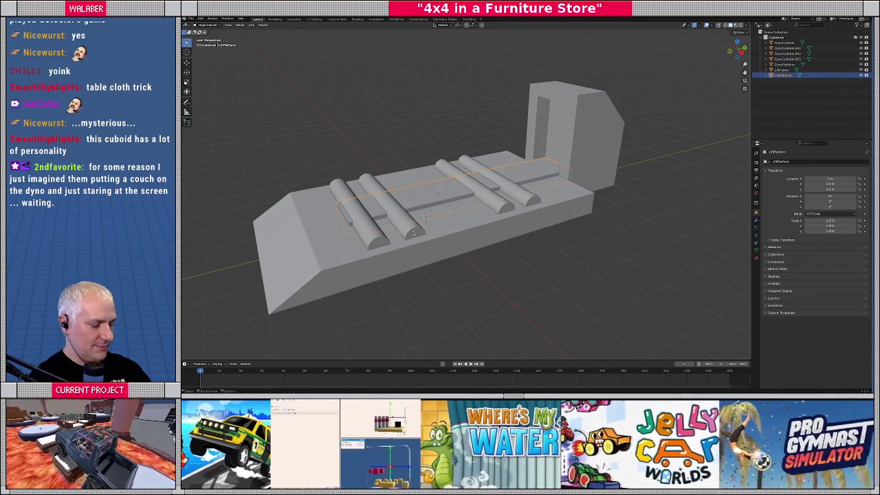
pyautogui.press('Tab')
pyautogui.press('KP_7')
pyautogui.hotkey('alt', 'z')
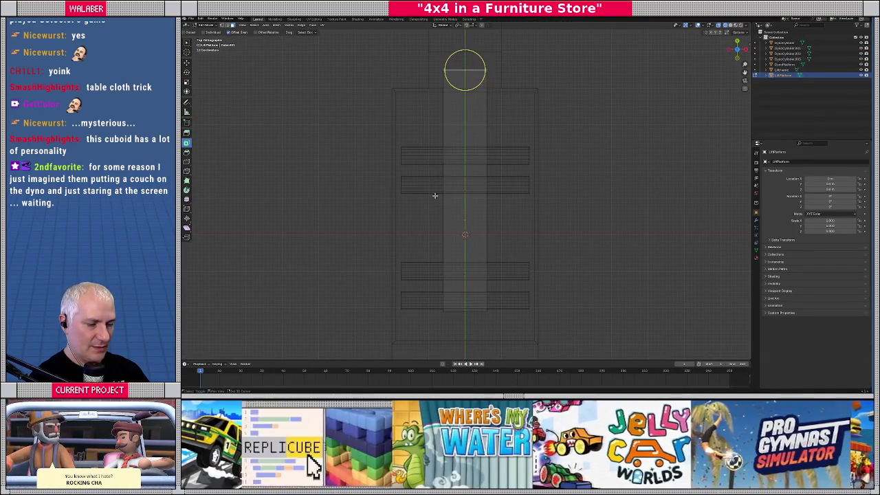
pyautogui.moveTo(483, 177); pyautogui.dragTo(502, 222)
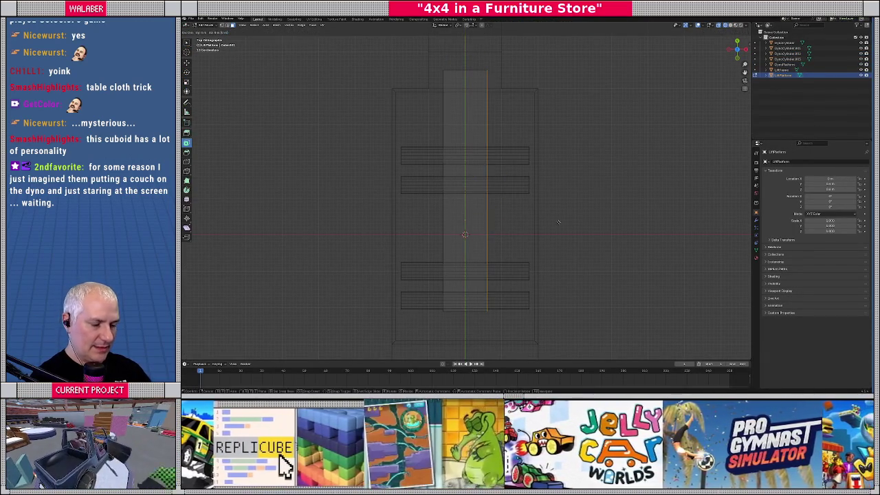
# Move the strip's right edge -0.1 on X and its left edge 0.1 on X.
pyautogui.write('gx-.1')
pyautogui.press('Return')
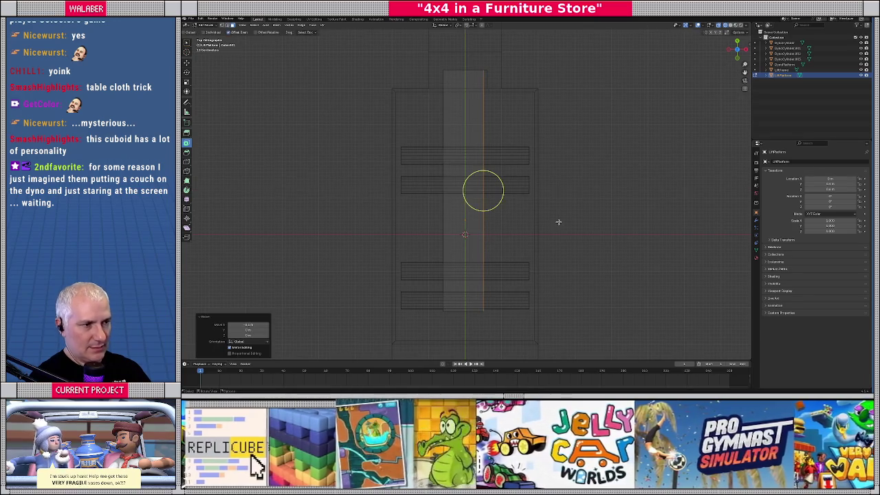
pyautogui.moveTo(413, 190); pyautogui.dragTo(449, 214)
pyautogui.moveTo(411, 153)
pyautogui.mouseDown()
pyautogui.moveTo(462, 218)
pyautogui.moveTo(475, 194)
pyautogui.mouseUp()
pyautogui.write('gx.1')
pyautogui.press('Return')
# Leave Edit Mode and view the platform block isolated in solid shading.
pyautogui.press('Tab')
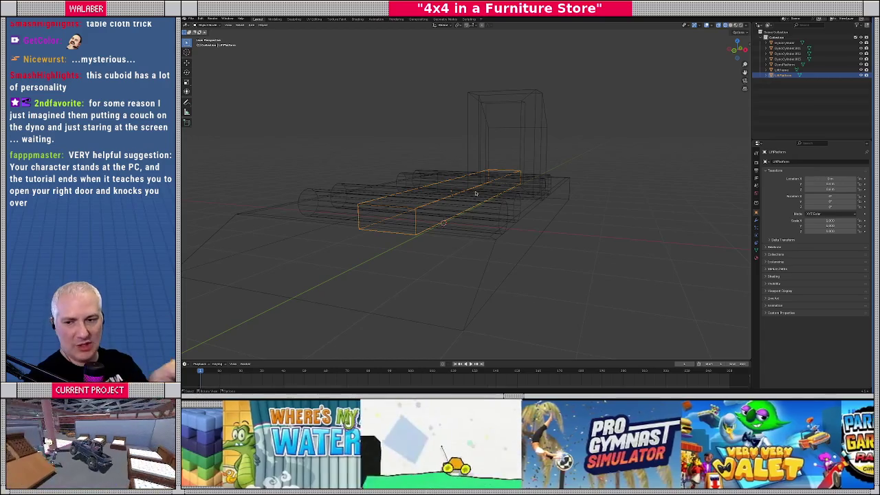
pyautogui.moveTo(472, 195); pyautogui.dragTo(465, 215)
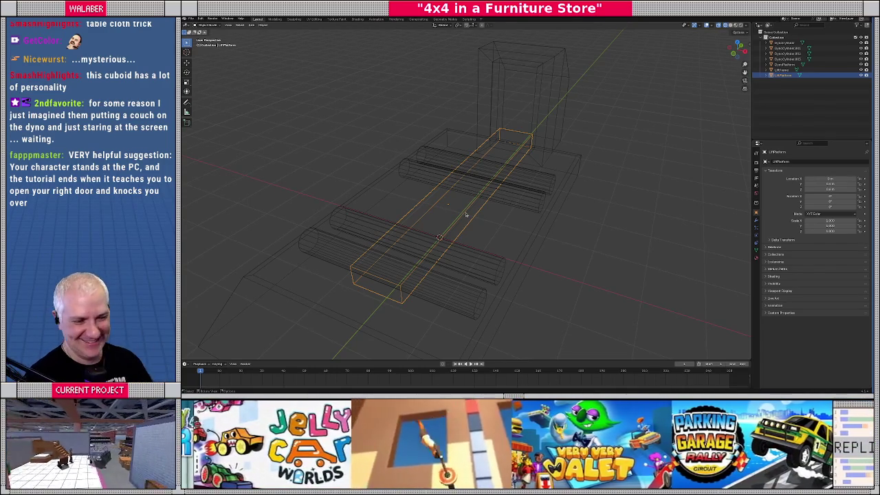
pyautogui.hotkey('shift', 'z')
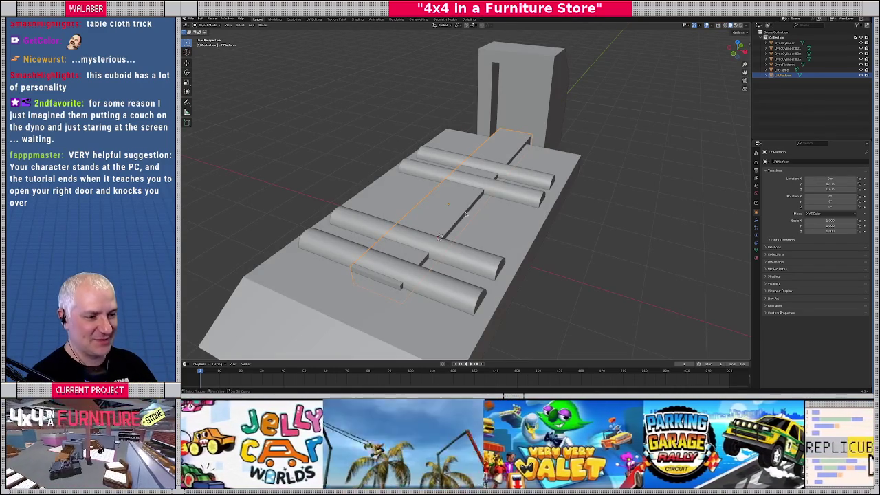
pyautogui.moveTo(466, 212); pyautogui.dragTo(446, 210)
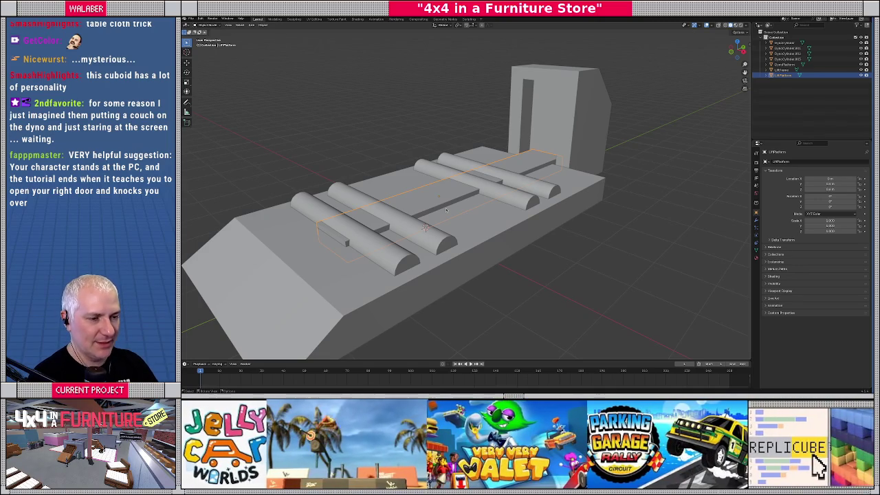
pyautogui.press('KP_Divide')
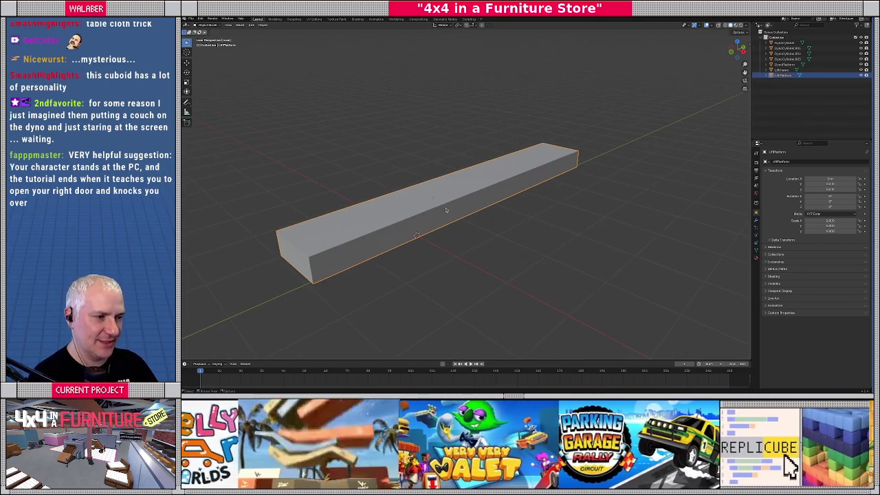
# Add two evenly centred lengthwise edge loops to the platform block.
pyautogui.moveTo(445, 209); pyautogui.dragTo(465, 221)
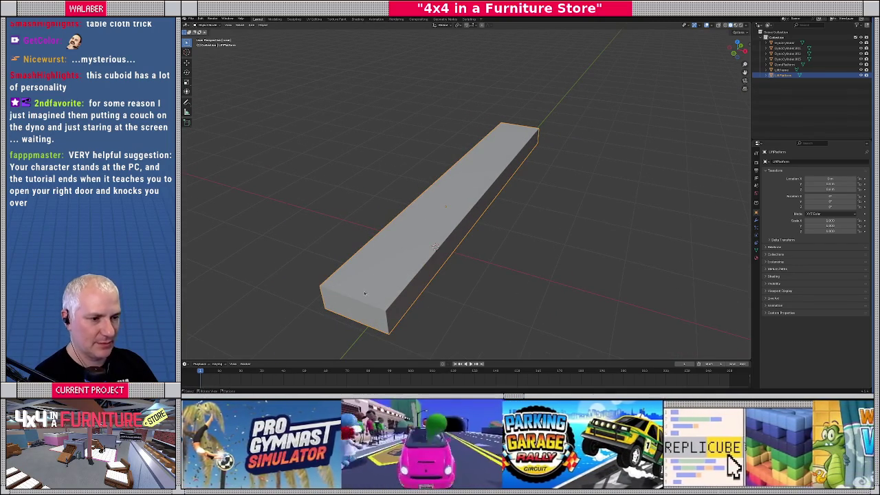
pyautogui.press('Tab')
pyautogui.hotkey('ctrl', 'r')
pyautogui.scroll(2, 350, 298)
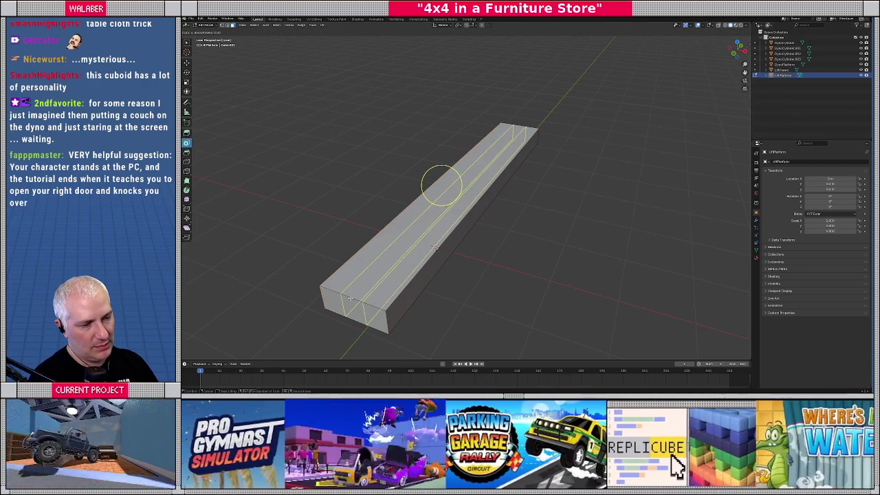
pyautogui.click(350, 299)
pyautogui.rightClick(458, 280)
# Add several evenly spaced crosswise edge loops along the block.
pyautogui.moveTo(458, 280); pyautogui.dragTo(425, 292)
pyautogui.hotkey('ctrl', 'r')
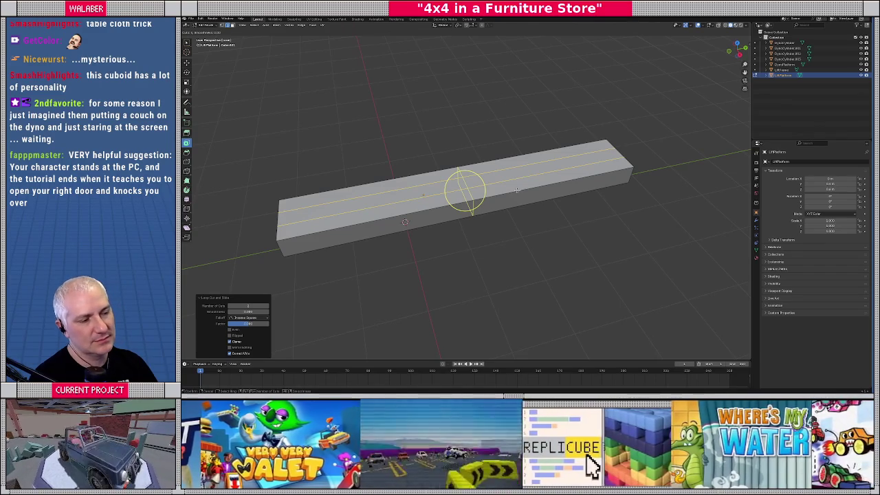
pyautogui.scroll(3, 516, 190)
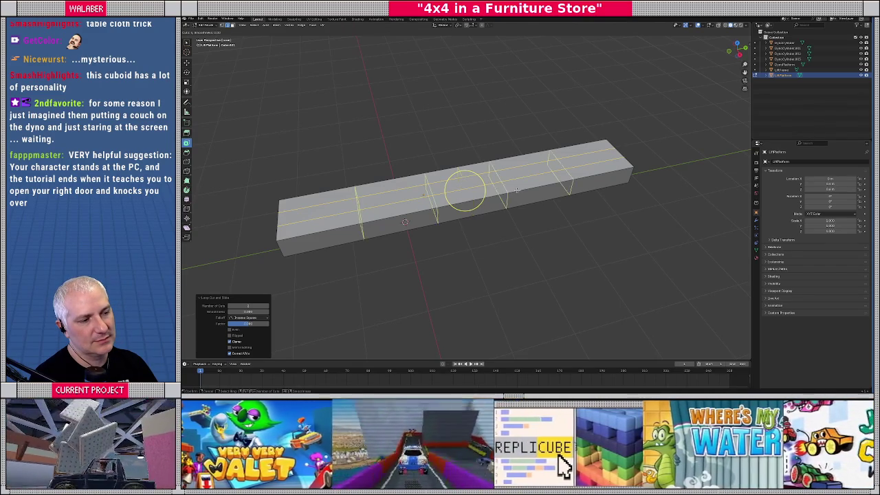
pyautogui.click(517, 190)
pyautogui.rightClick(516, 190)
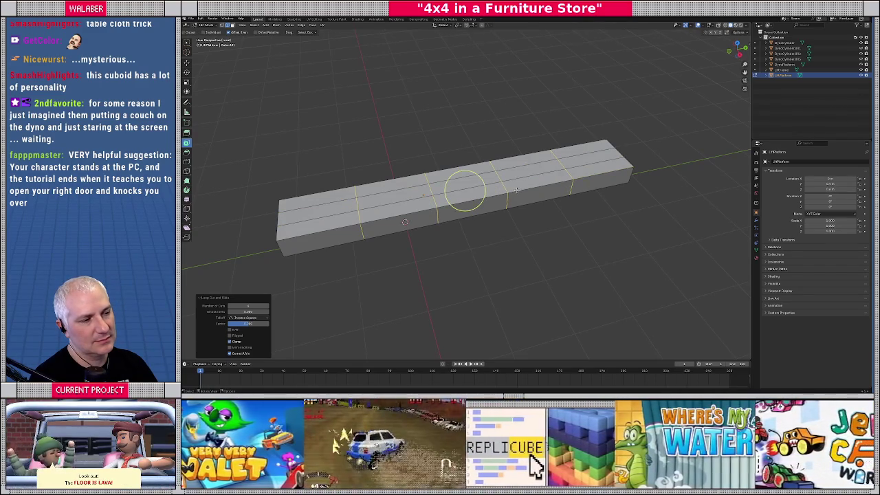
pyautogui.press('KP_7')
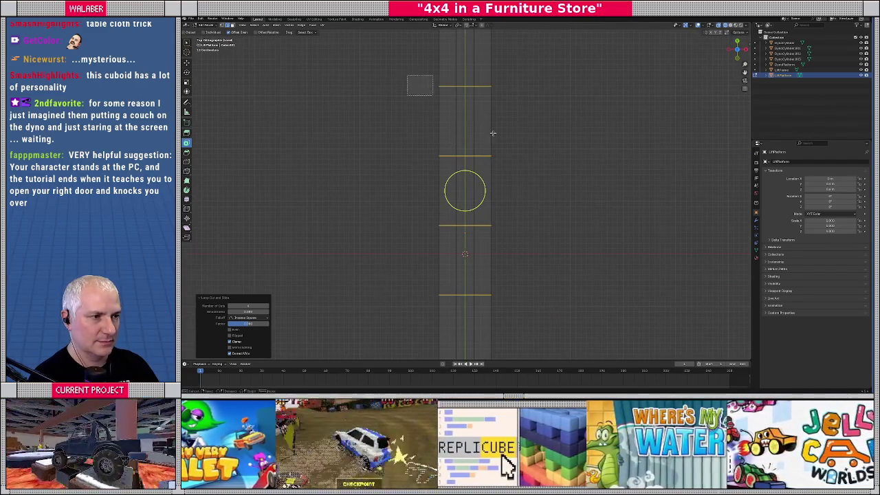
# Select the top end section of the beam, grow the selection, and slide it along Y.
pyautogui.moveTo(411, 77); pyautogui.dragTo(540, 166)
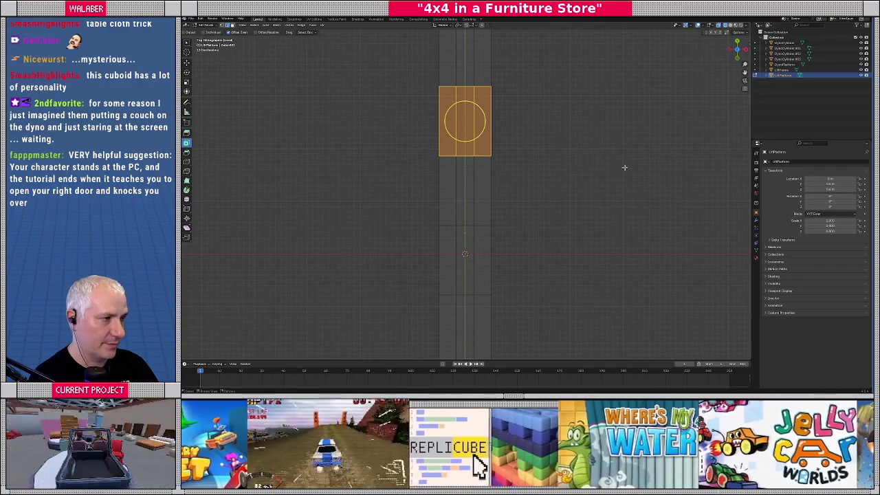
pyautogui.press('s')
pyautogui.press('y')
pyautogui.rightClick(622, 168)
pyautogui.press('ctrl+KP_Add')
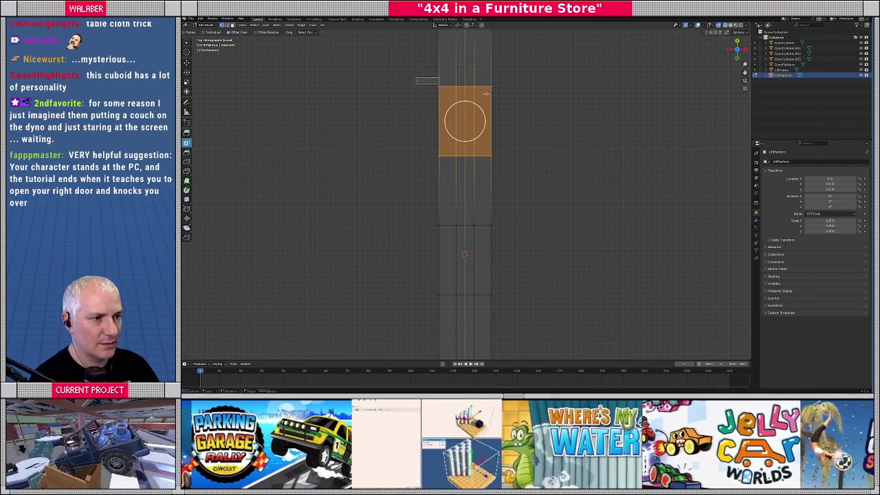
pyautogui.press('g')
pyautogui.press('y')
pyautogui.click(530, 115)
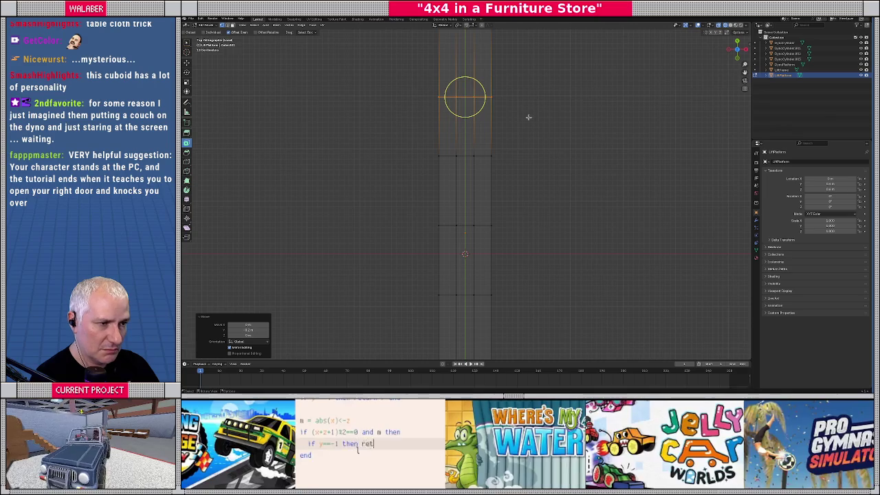
# Adjust the snapping mode and nudge the selected section slightly.
pyautogui.hotkey('shift', 's')
pyautogui.click(566, 125)
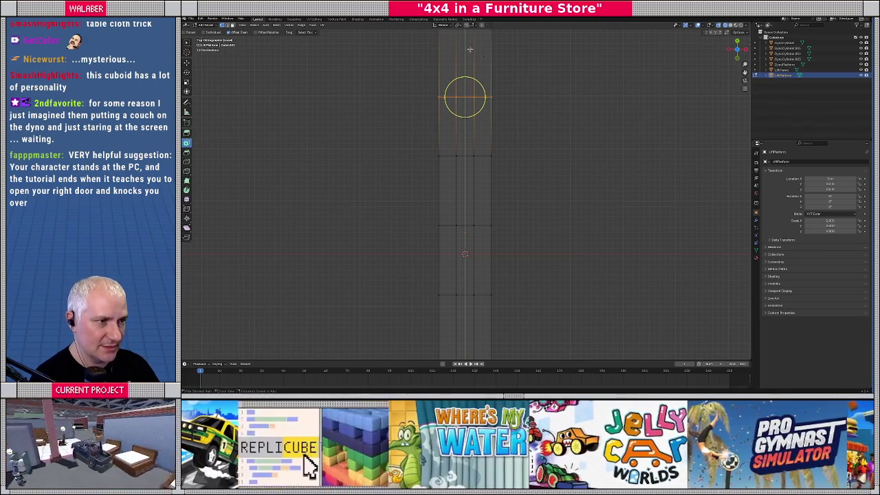
pyautogui.click(470, 25)
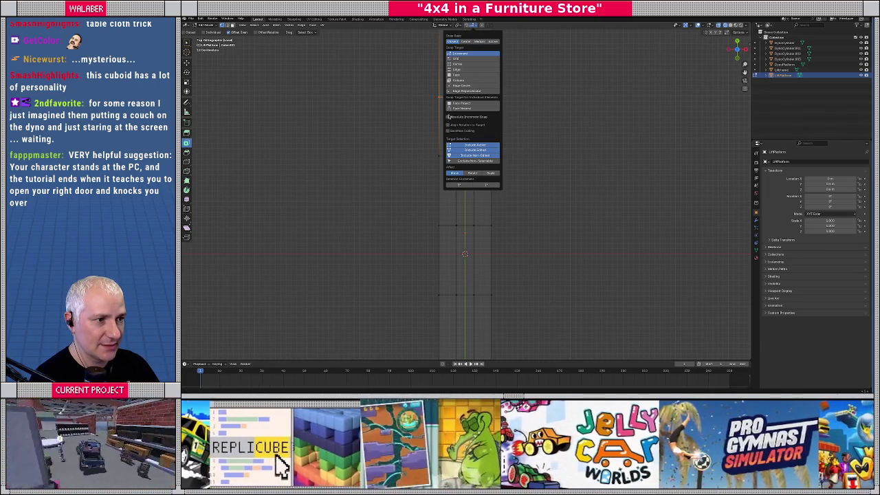
pyautogui.press('g')
pyautogui.click(408, 141)
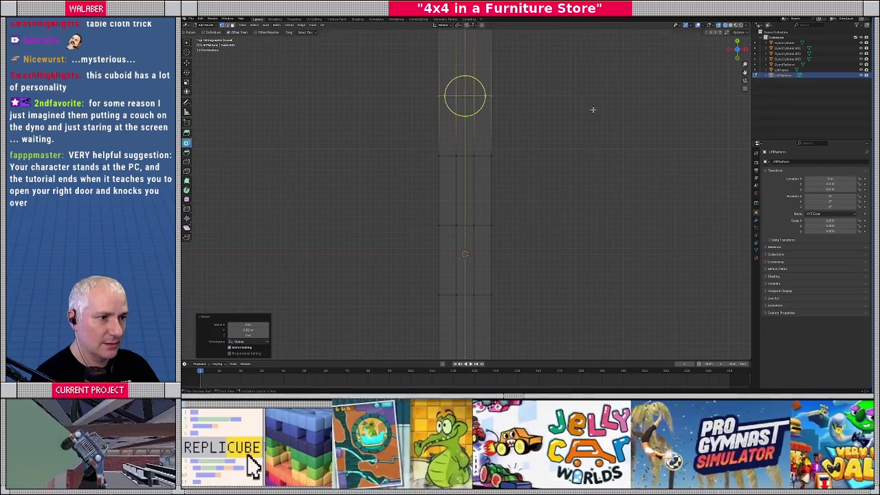
# Slide the top edge section of the beam further along Y.
pyautogui.moveTo(409, 143); pyautogui.dragTo(536, 169)
pyautogui.press('g')
pyautogui.press('y')
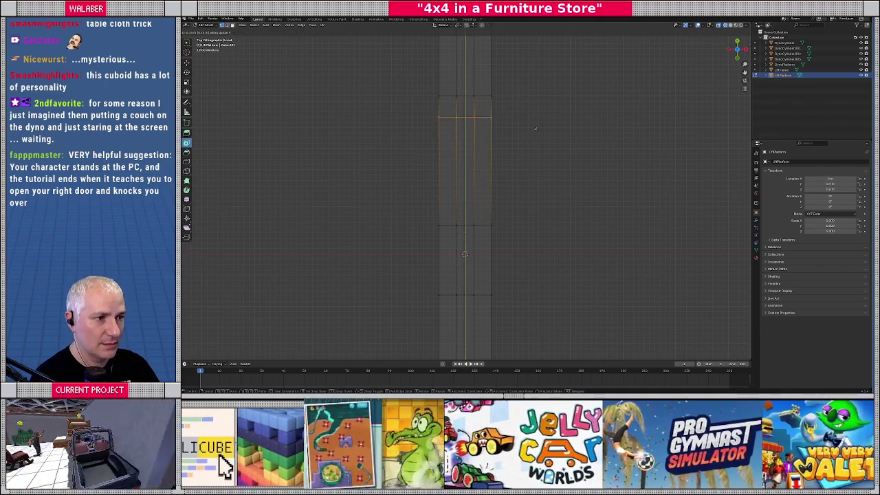
pyautogui.click(533, 132)
pyautogui.scroll(-1, 493, 189)
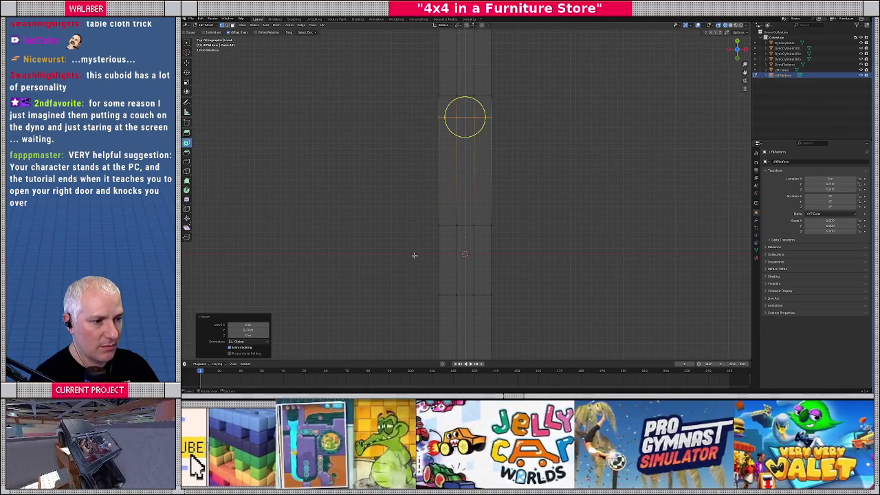
pyautogui.scroll(-1, 437, 237)
# Move the lower section of the mesh along Y toward the opposite end.
pyautogui.moveTo(433, 242); pyautogui.dragTo(518, 275)
pyautogui.press('g')
pyautogui.press('y')
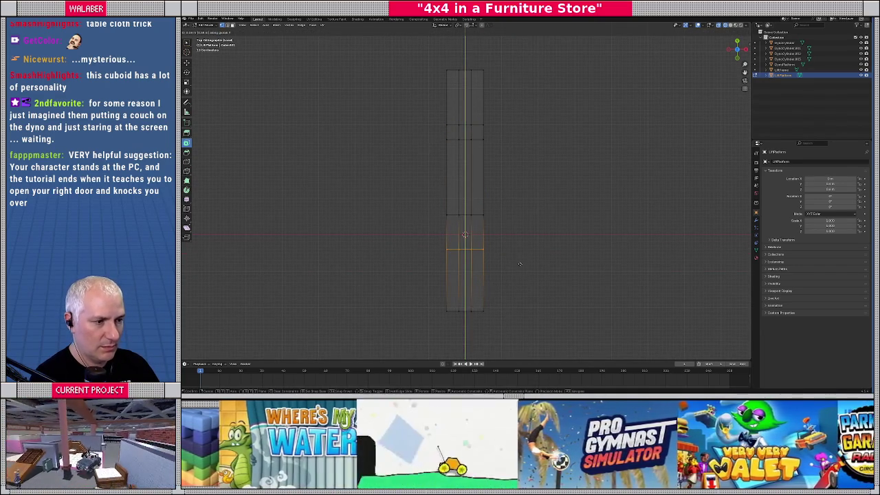
pyautogui.click(460, 231)
pyautogui.hotkey('ctrl', 'z')
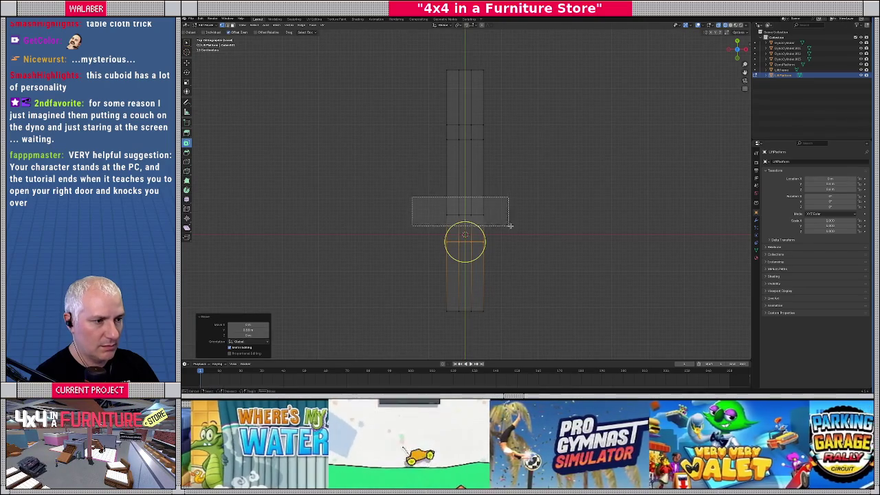
pyautogui.press('g')
pyautogui.click(507, 238)
# View the beam in perspective with solid shading and select the middle strip of top faces.
pyautogui.moveTo(507, 238)
pyautogui.mouseDown()
pyautogui.moveTo(532, 220)
pyautogui.moveTo(501, 191)
pyautogui.moveTo(529, 201)
pyautogui.mouseUp()
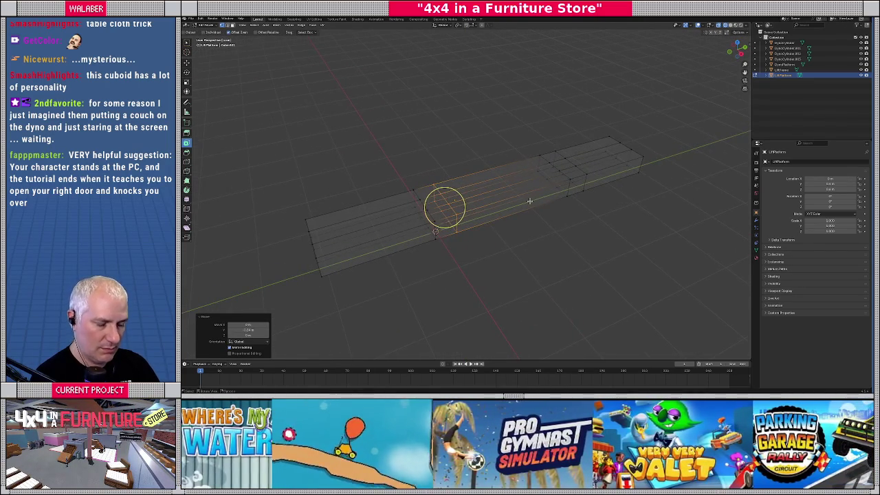
pyautogui.hotkey('alt', 'z')
pyautogui.hotkey('alt', 'a')
pyautogui.keyDown('alt'); pyautogui.click(499, 191); pyautogui.keyUp('alt')
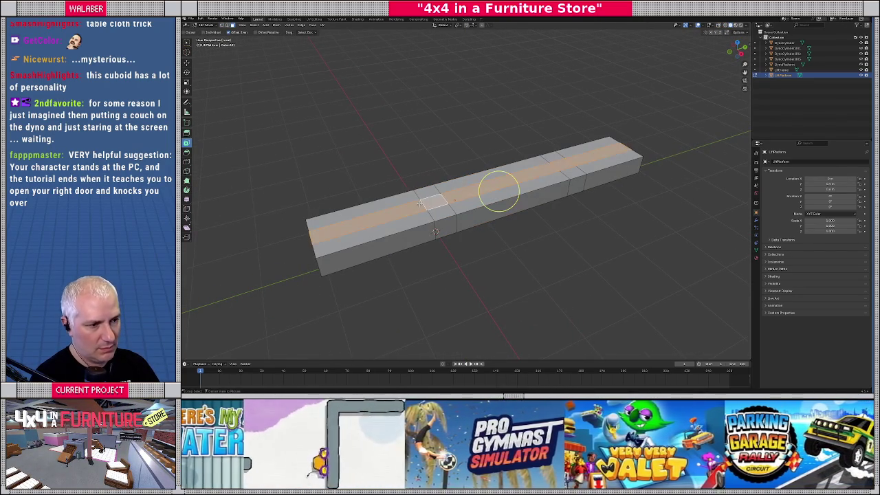
# Delete the selected middle strip of top faces.
pyautogui.moveTo(418, 204); pyautogui.dragTo(432, 205)
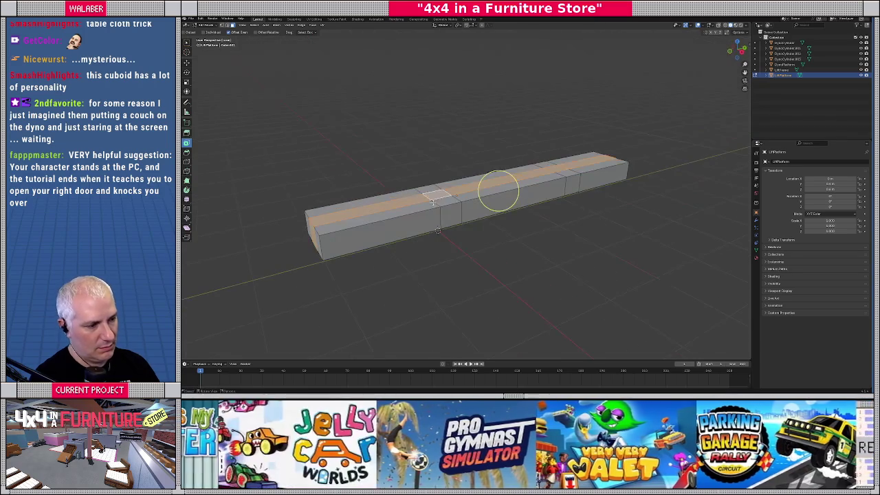
pyautogui.press('x')
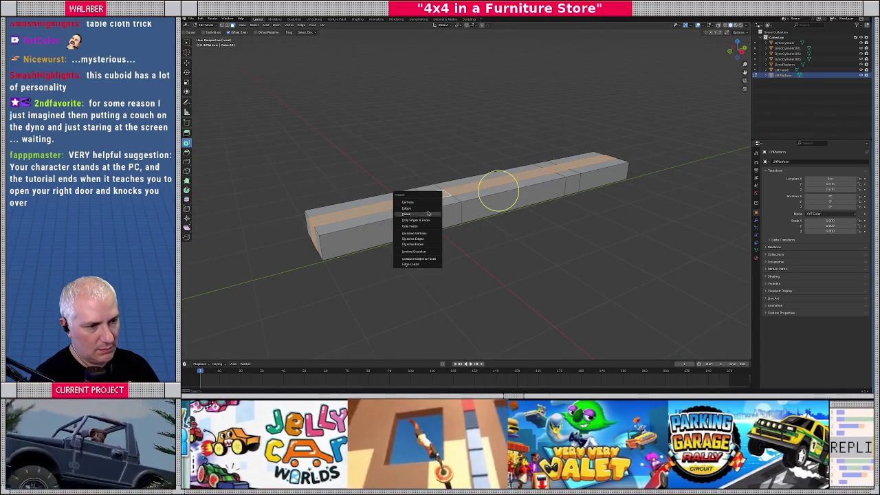
pyautogui.click(409, 214)
# Select the two long inner edge loops of the rails.
pyautogui.moveTo(408, 206)
pyautogui.mouseDown()
pyautogui.moveTo(426, 215)
pyautogui.moveTo(436, 206)
pyautogui.mouseUp()
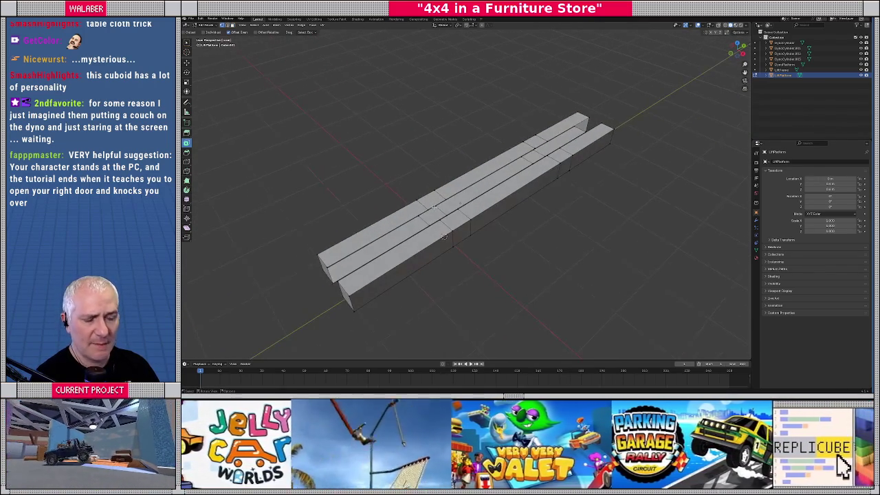
pyautogui.keyDown('alt'); pyautogui.click(428, 208); pyautogui.keyUp('alt')
pyautogui.press('c')
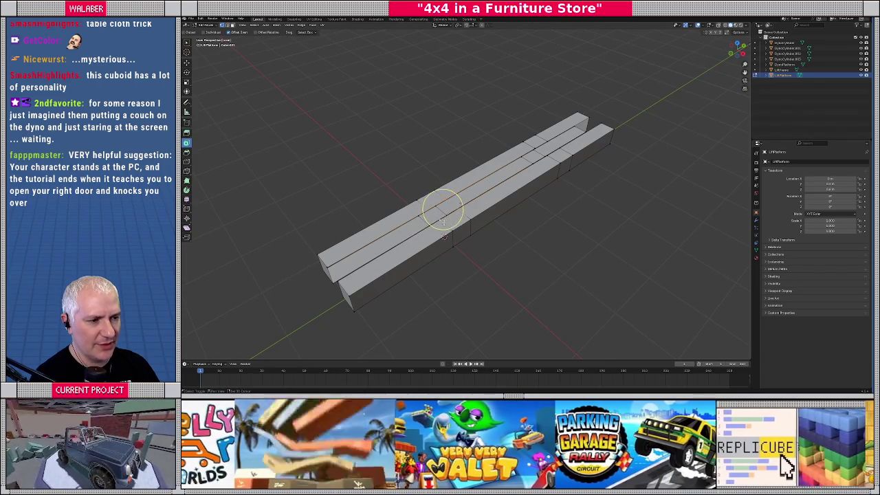